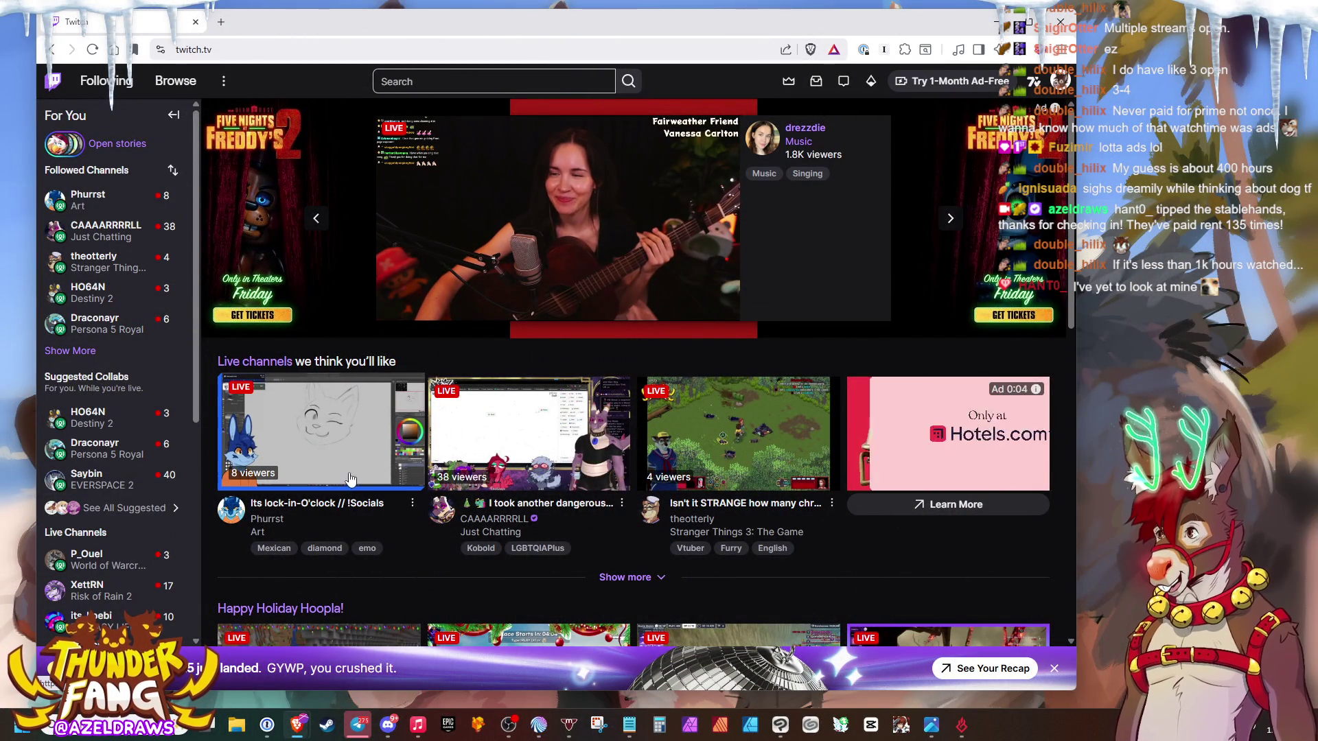
- Open Phurrst's live channel, then the 2025 recap from the notifications inbox
click(331, 505)
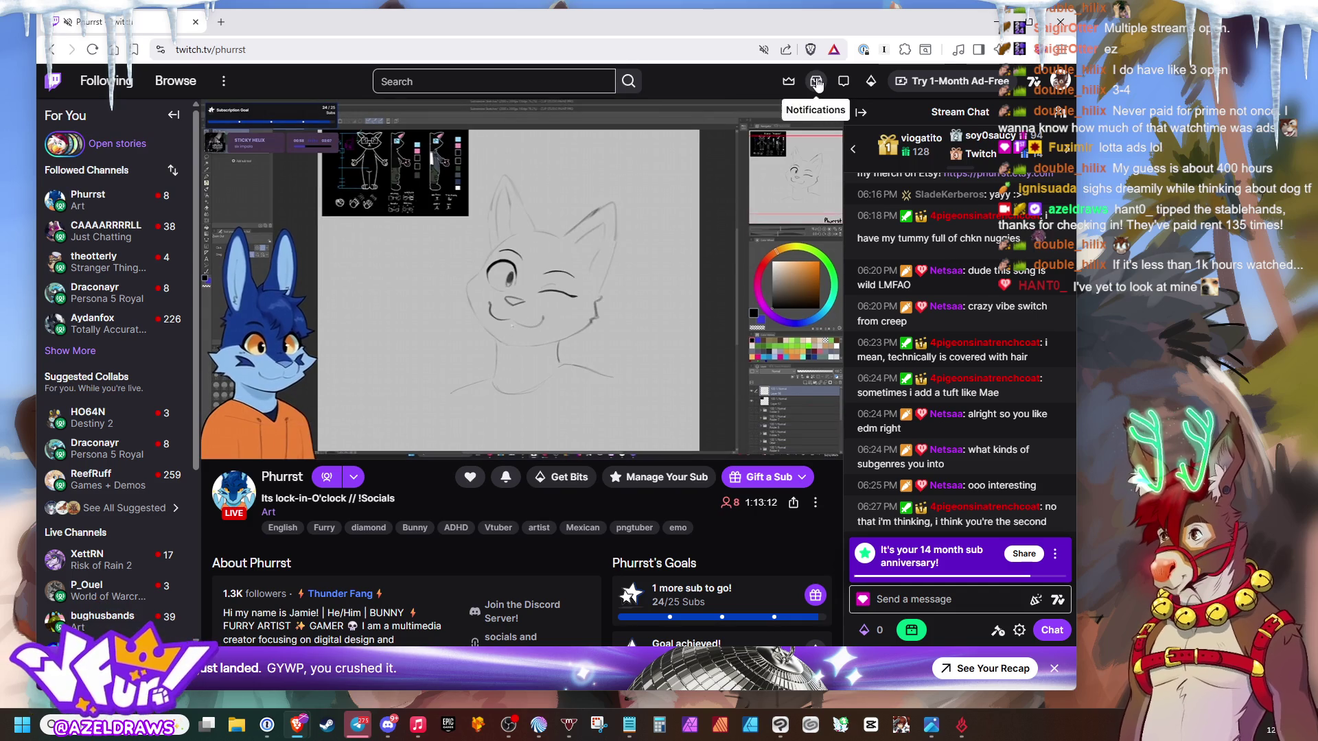
click(816, 82)
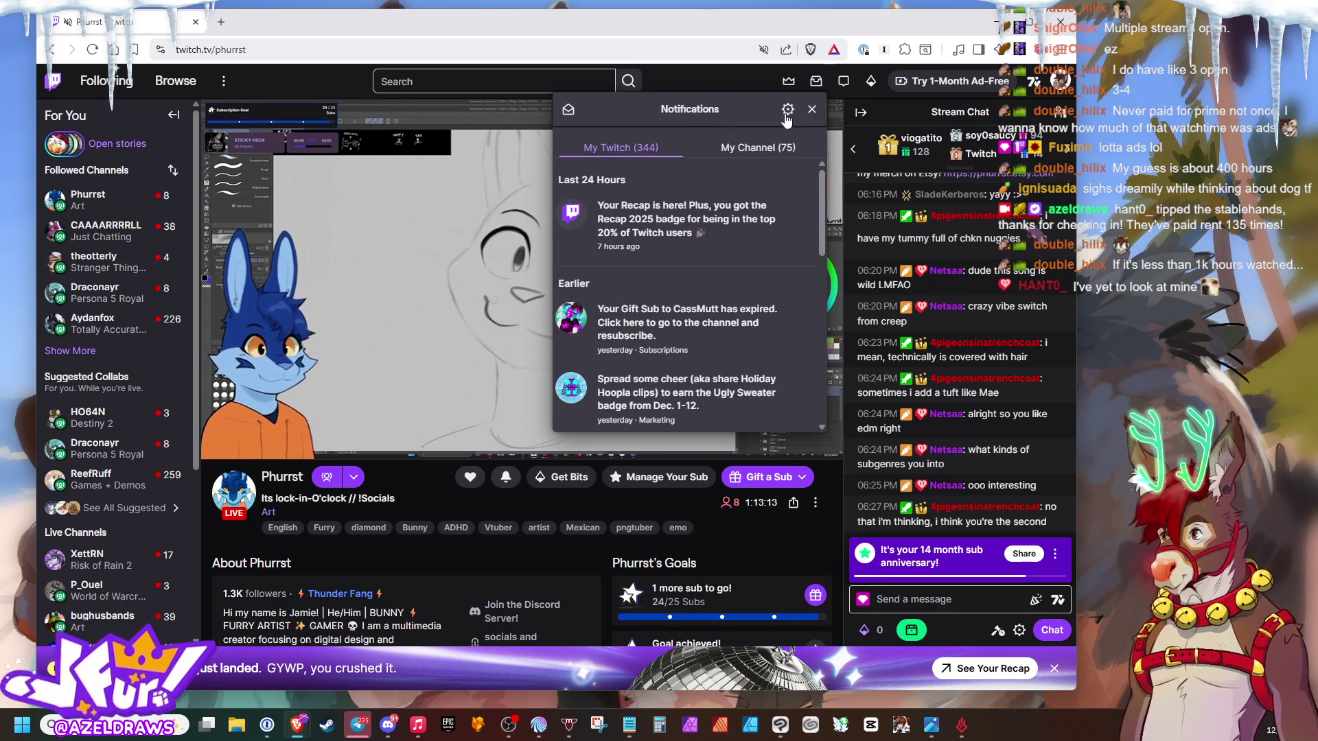
click(649, 221)
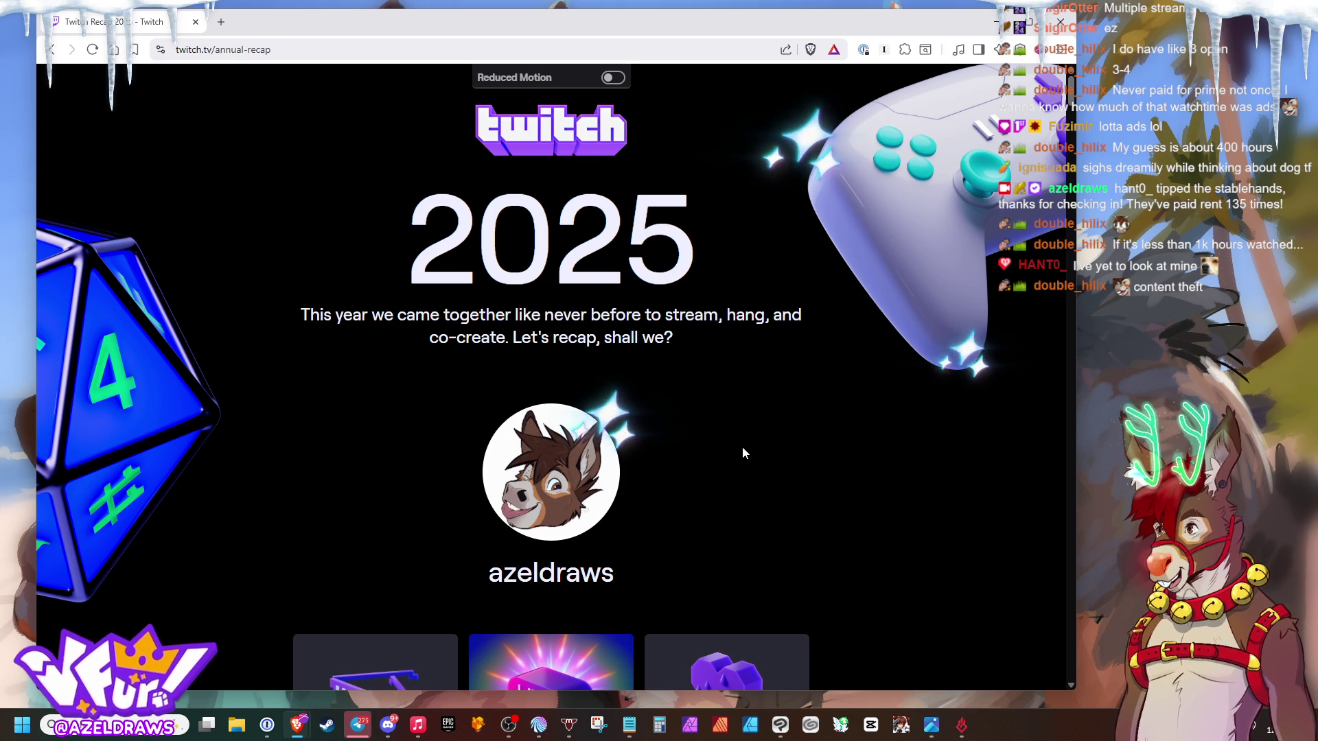
scroll(732, 419, down, 5)
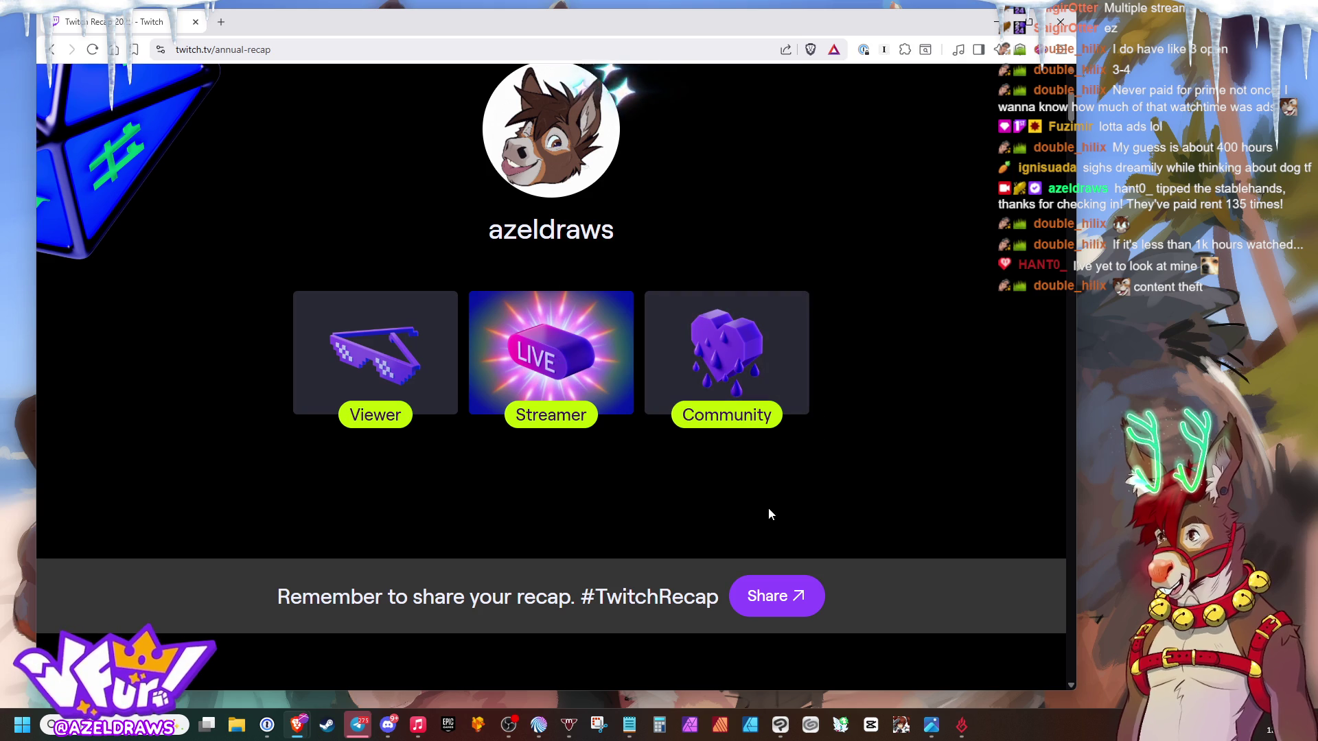
scroll(858, 436, down, 1)
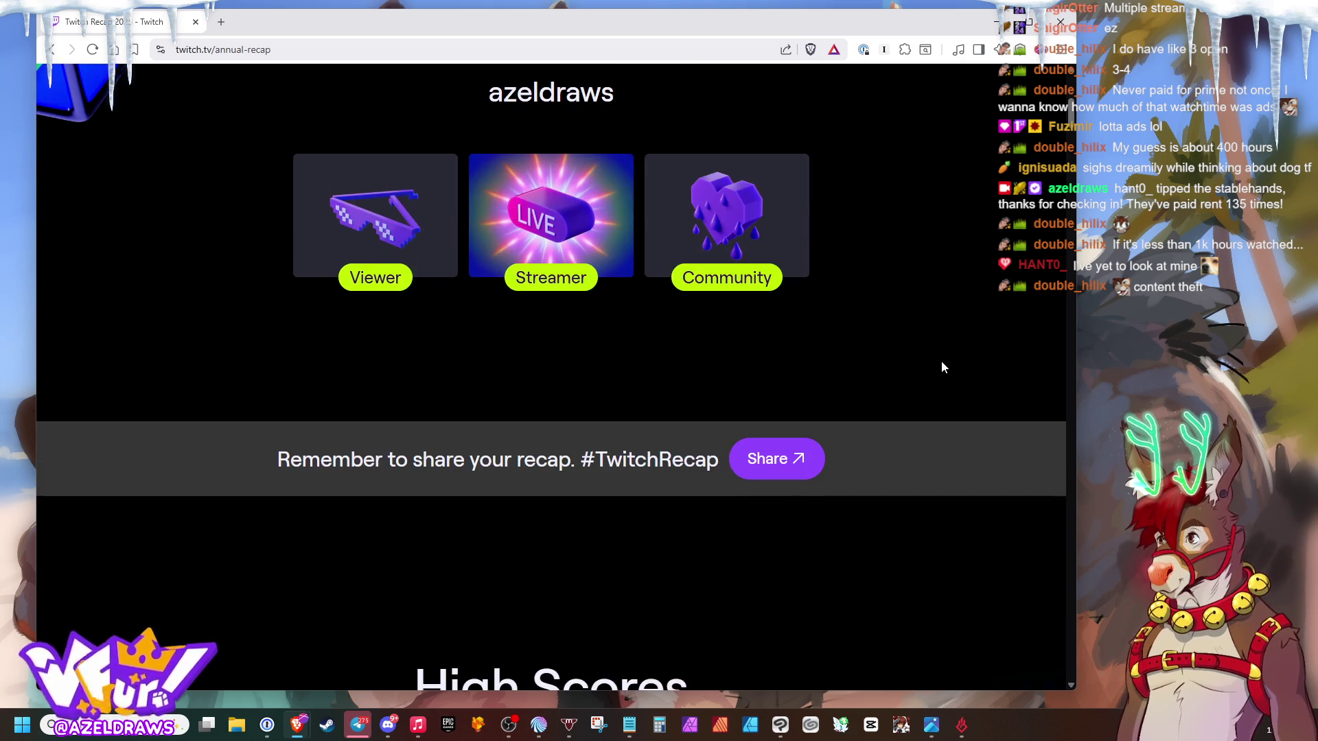
scroll(942, 363, down, 3)
scroll(941, 368, up, 4)
scroll(942, 368, up, 1)
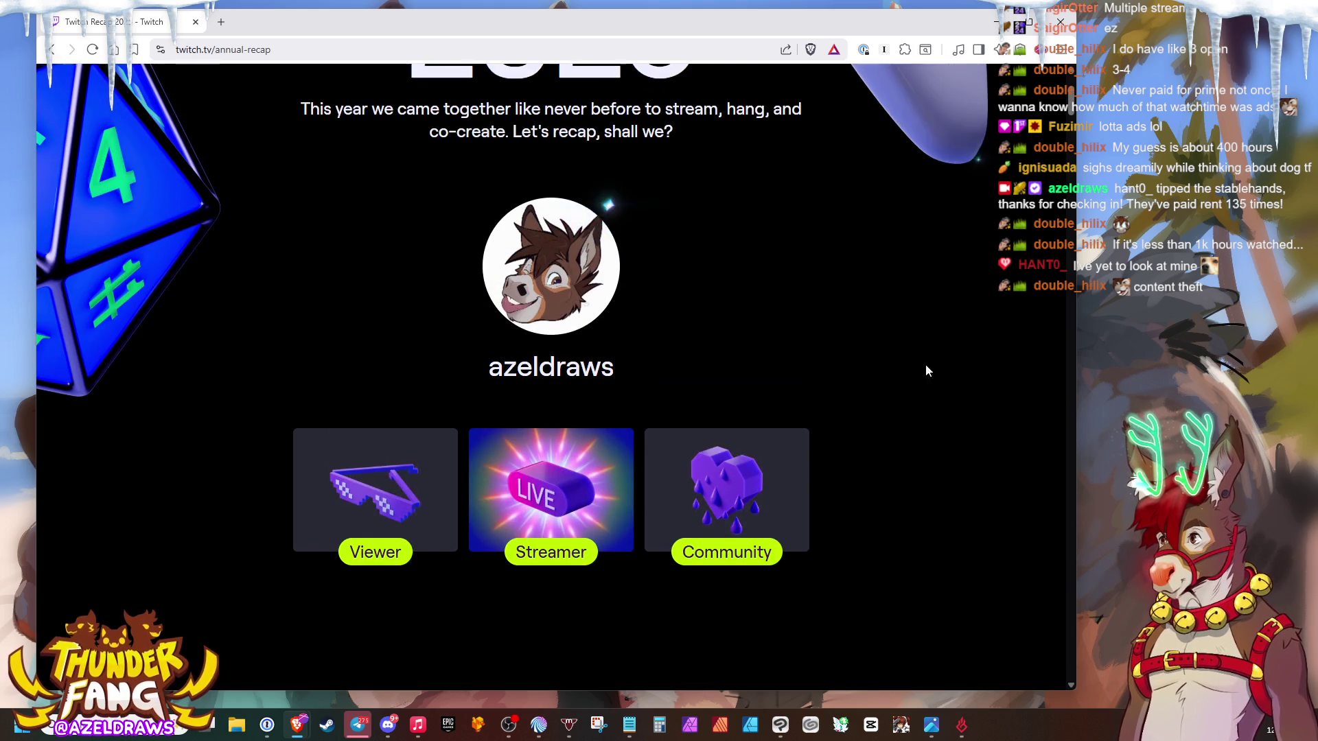
- Switch the azeldraws 2025 recap to its Viewer section
click(363, 493)
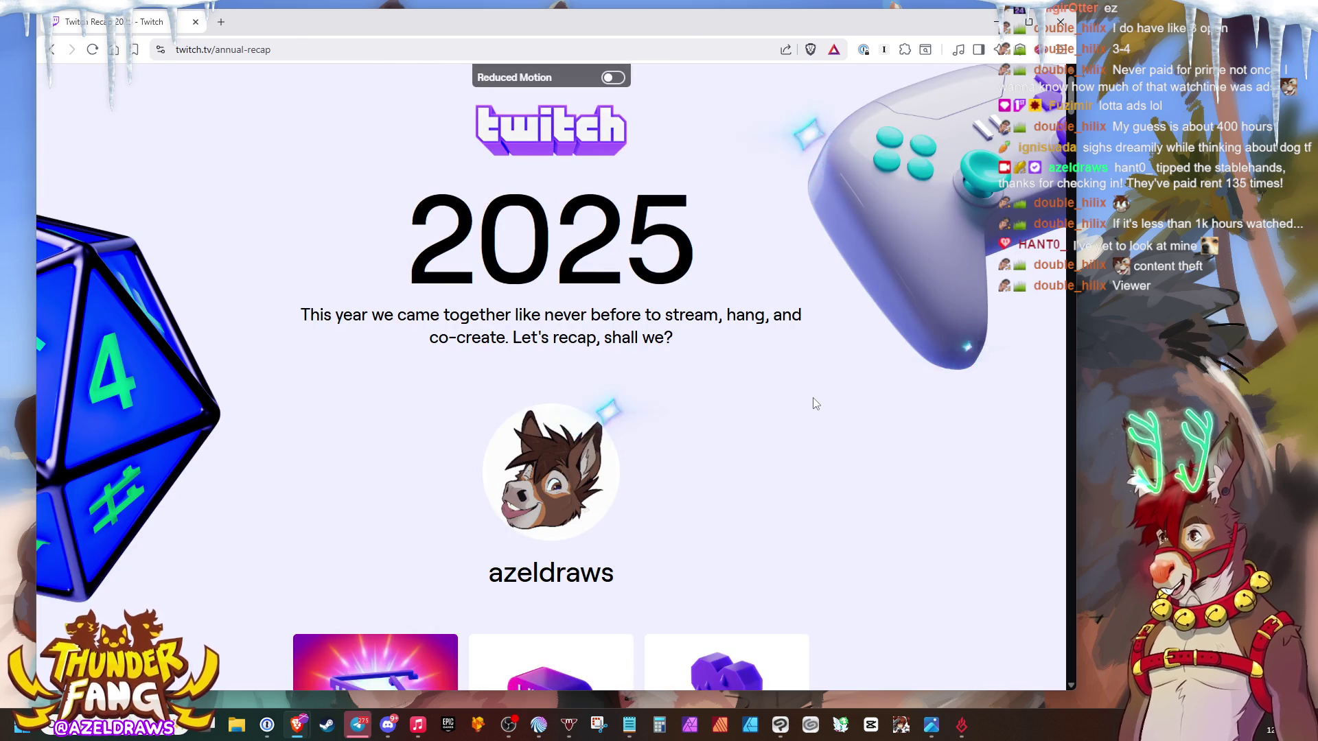
scroll(813, 403, down, 1)
scroll(820, 385, down, 3)
scroll(823, 389, down, 3)
scroll(823, 384, down, 2)
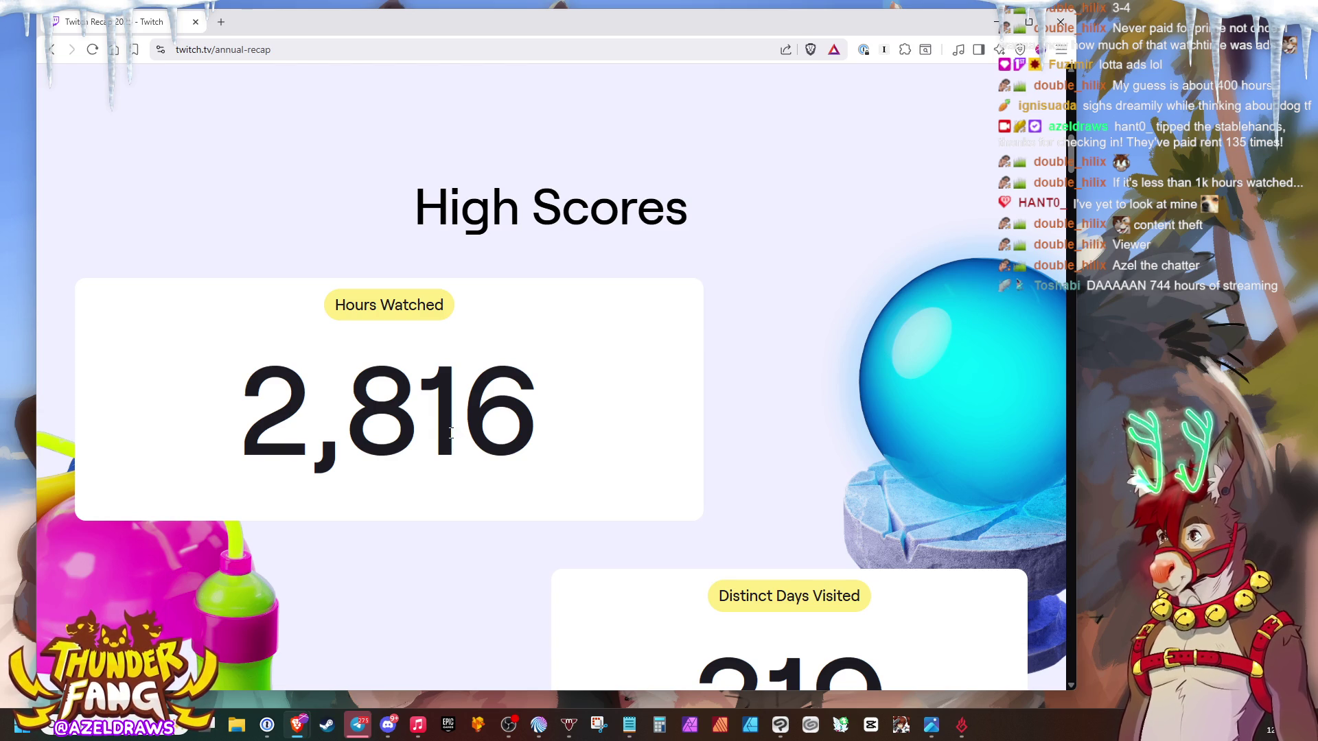
scroll(709, 387, down, 1)
scroll(534, 459, down, 1)
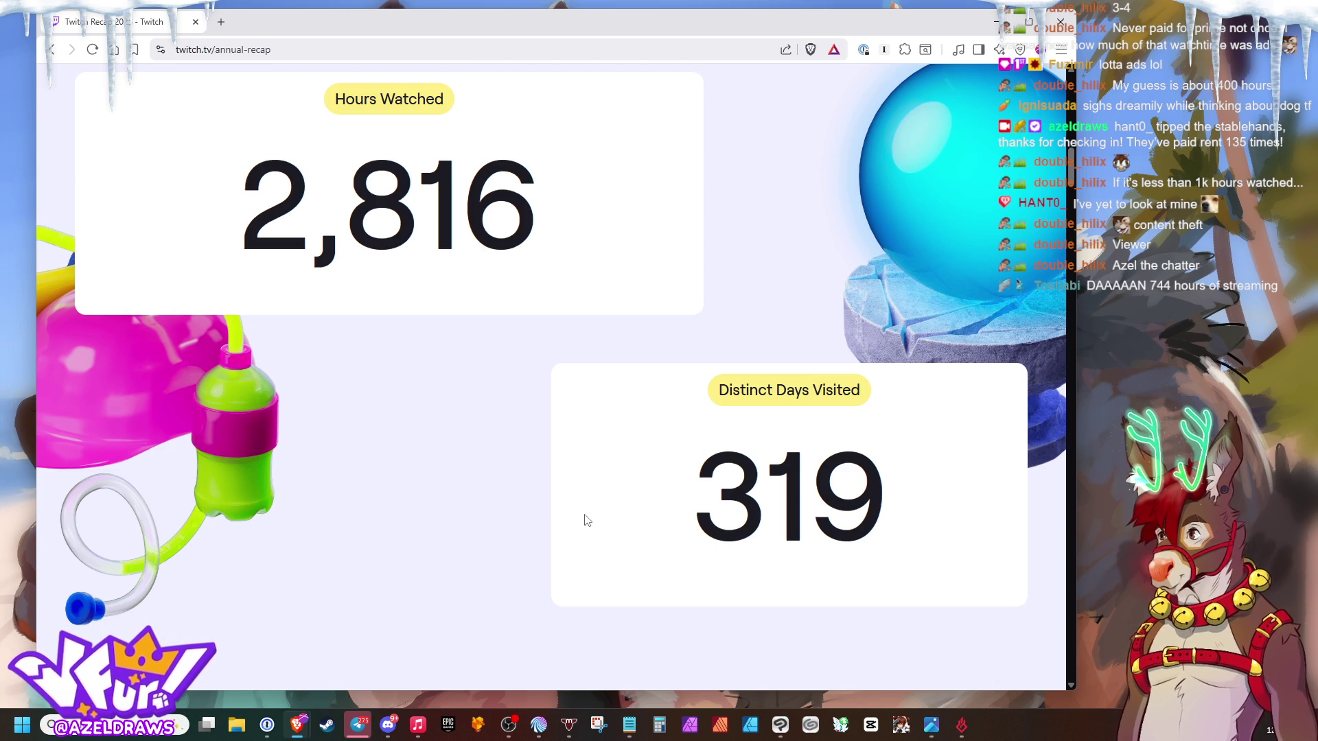
scroll(588, 522, down, 2)
scroll(588, 382, down, 2)
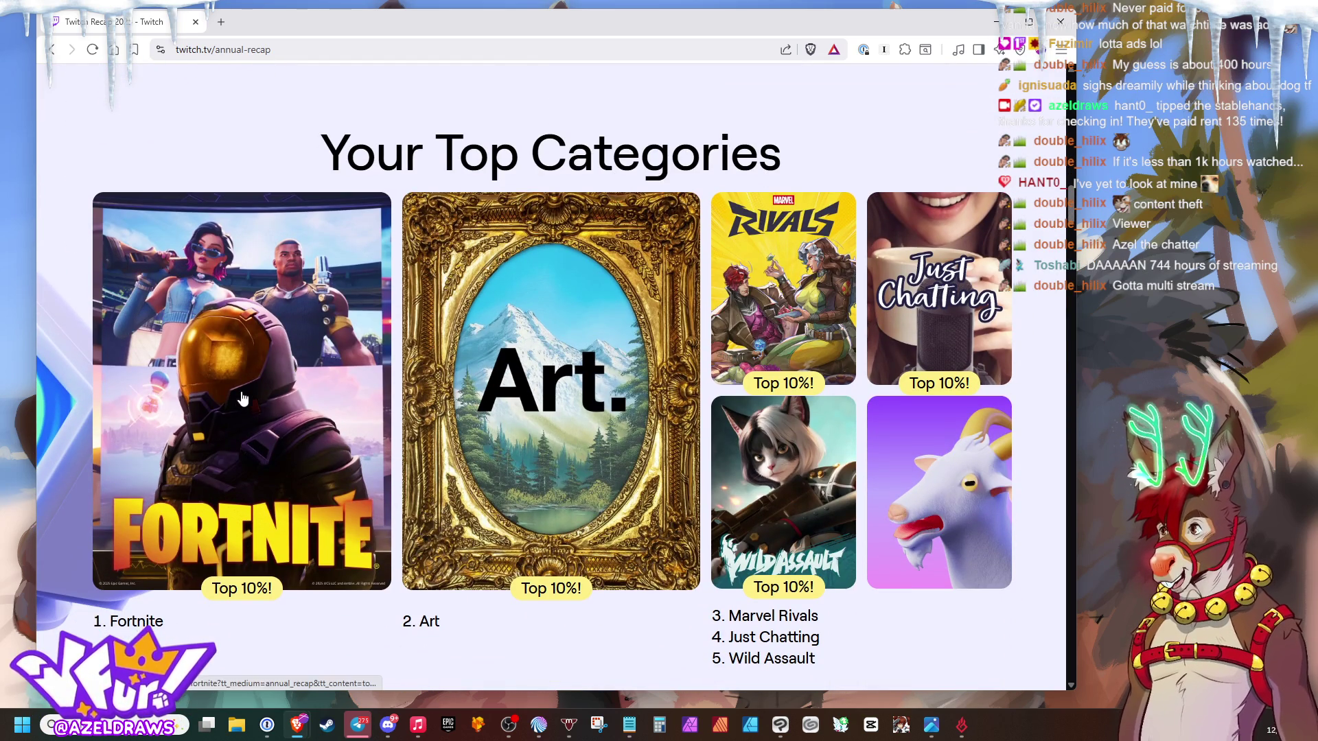
scroll(194, 396, down, 2)
scroll(193, 395, up, 1)
scroll(193, 395, up, 1)
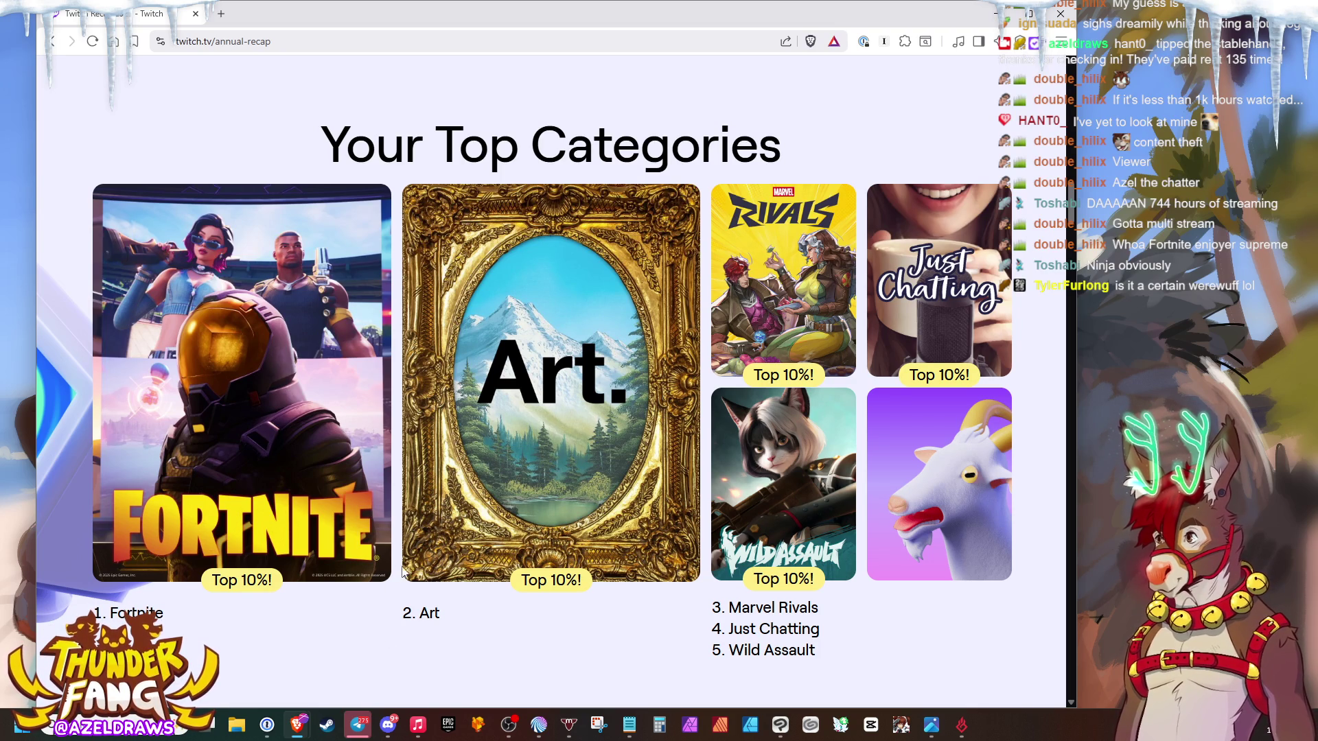
scroll(496, 453, down, 2)
scroll(495, 454, down, 2)
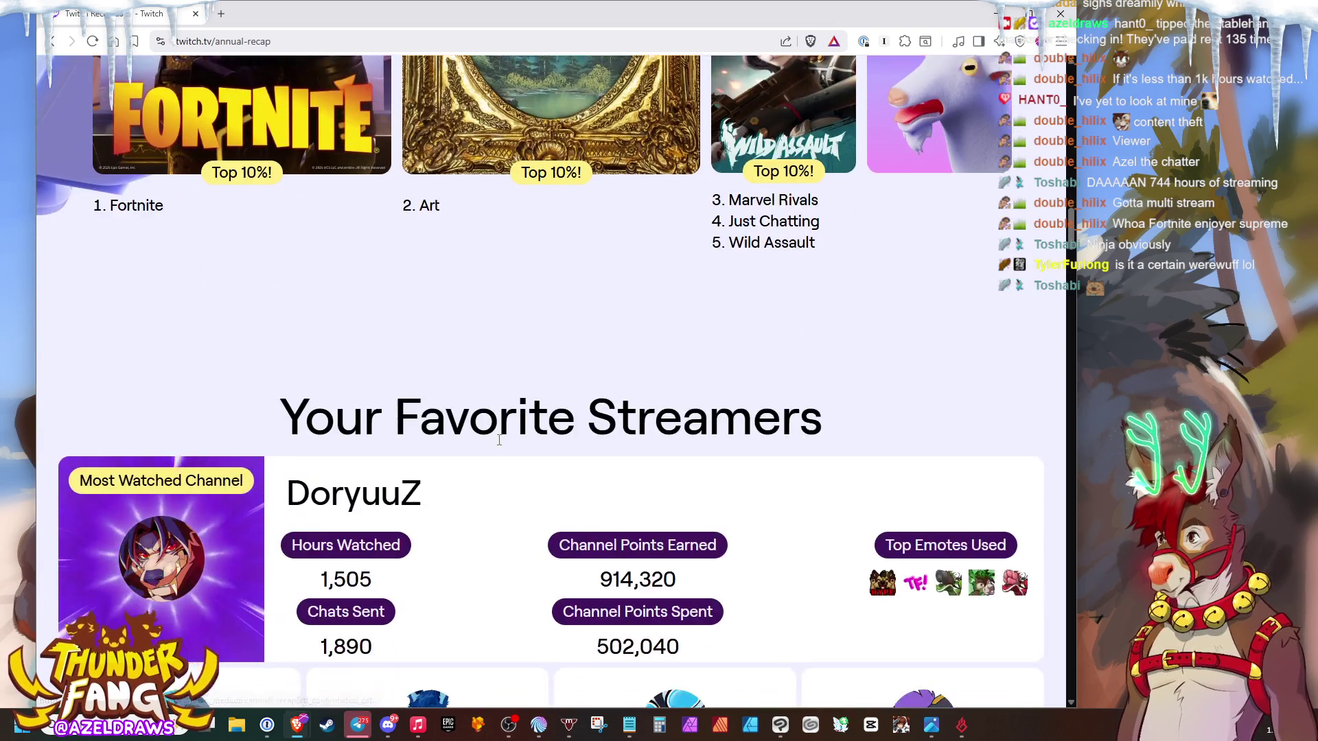
scroll(497, 448, down, 2)
scroll(499, 443, down, 1)
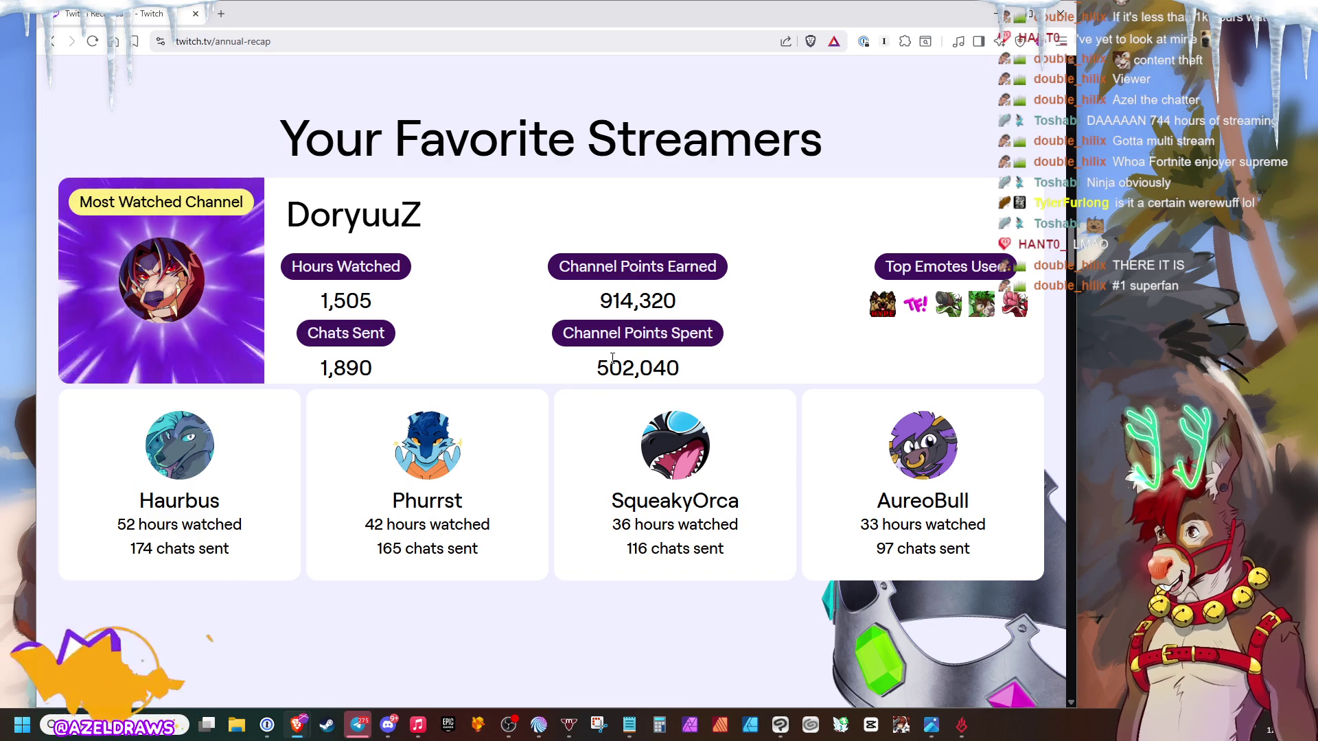
- Highlight the 502,040 Channel Points Spent figure twice, clearing the selection each time
drag(600, 367, 687, 378)
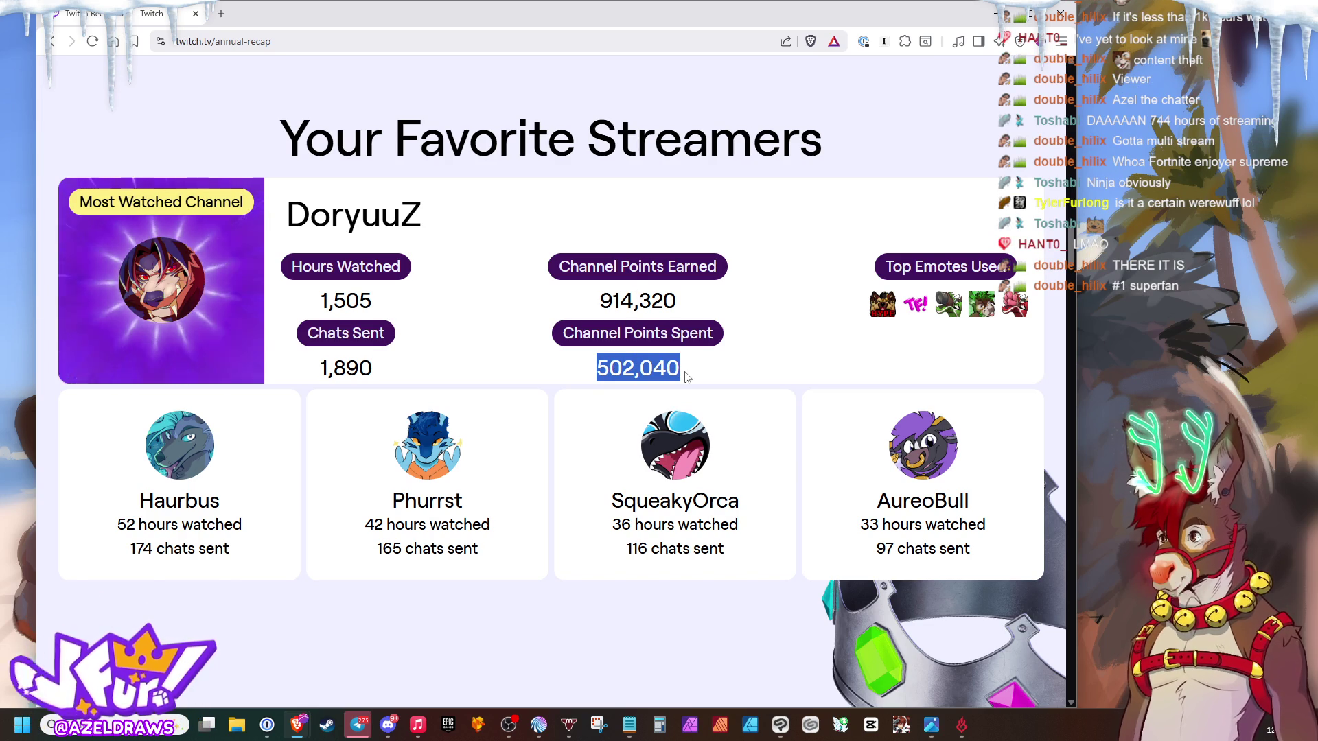
click(687, 374)
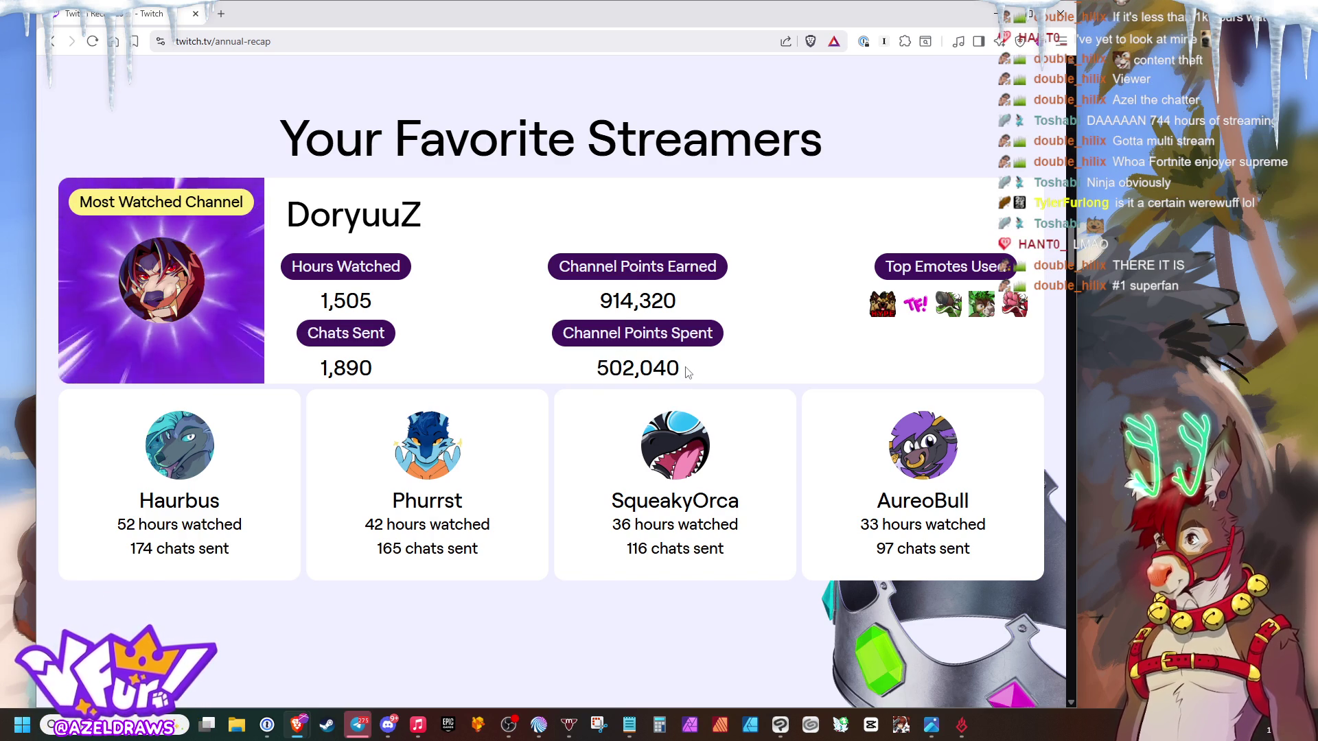
drag(679, 368, 614, 374)
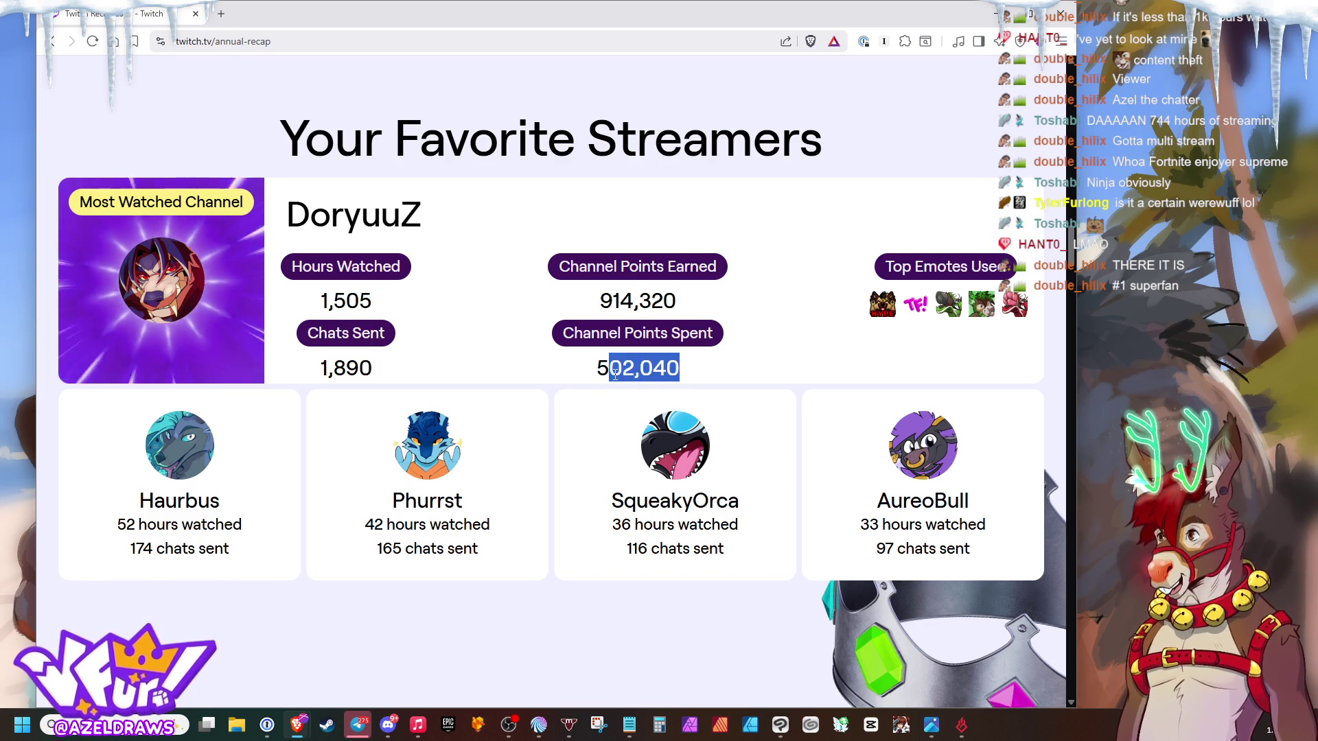
click(692, 376)
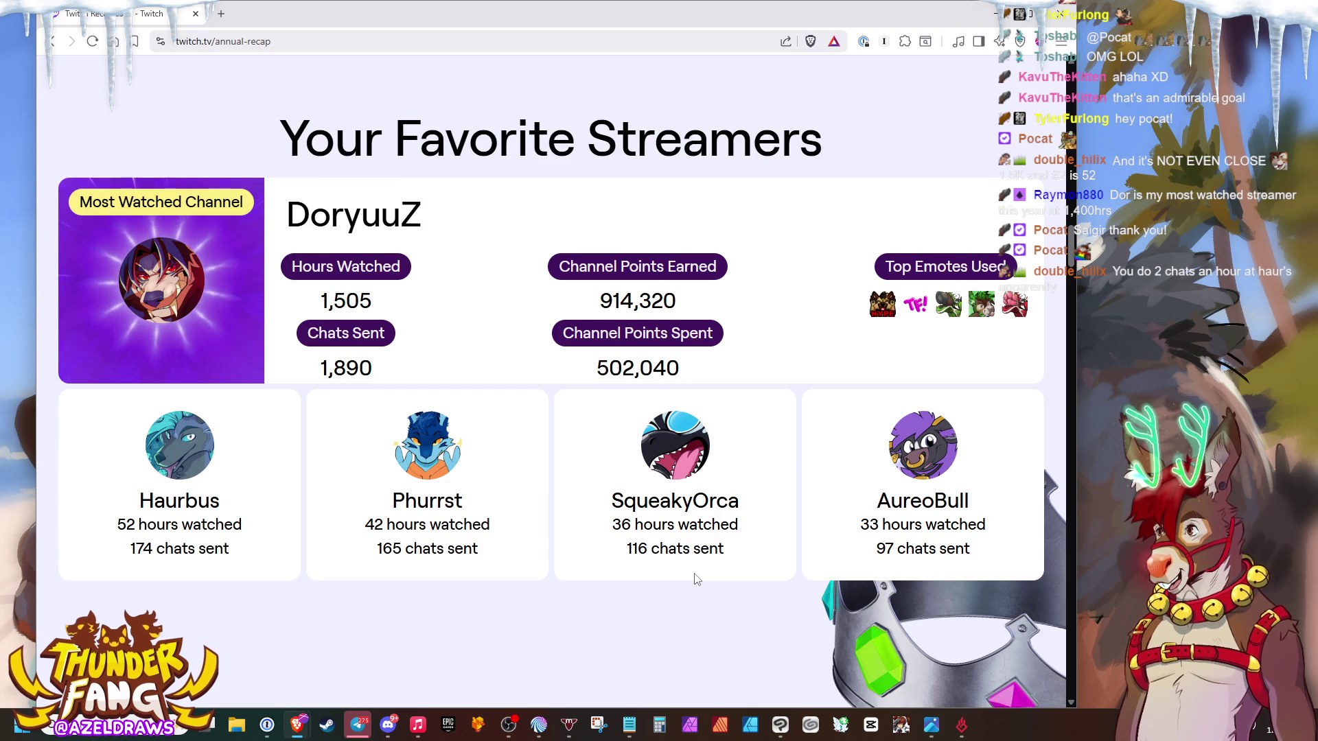
scroll(659, 585, down, 1)
scroll(694, 580, down, 5)
scroll(727, 553, down, 4)
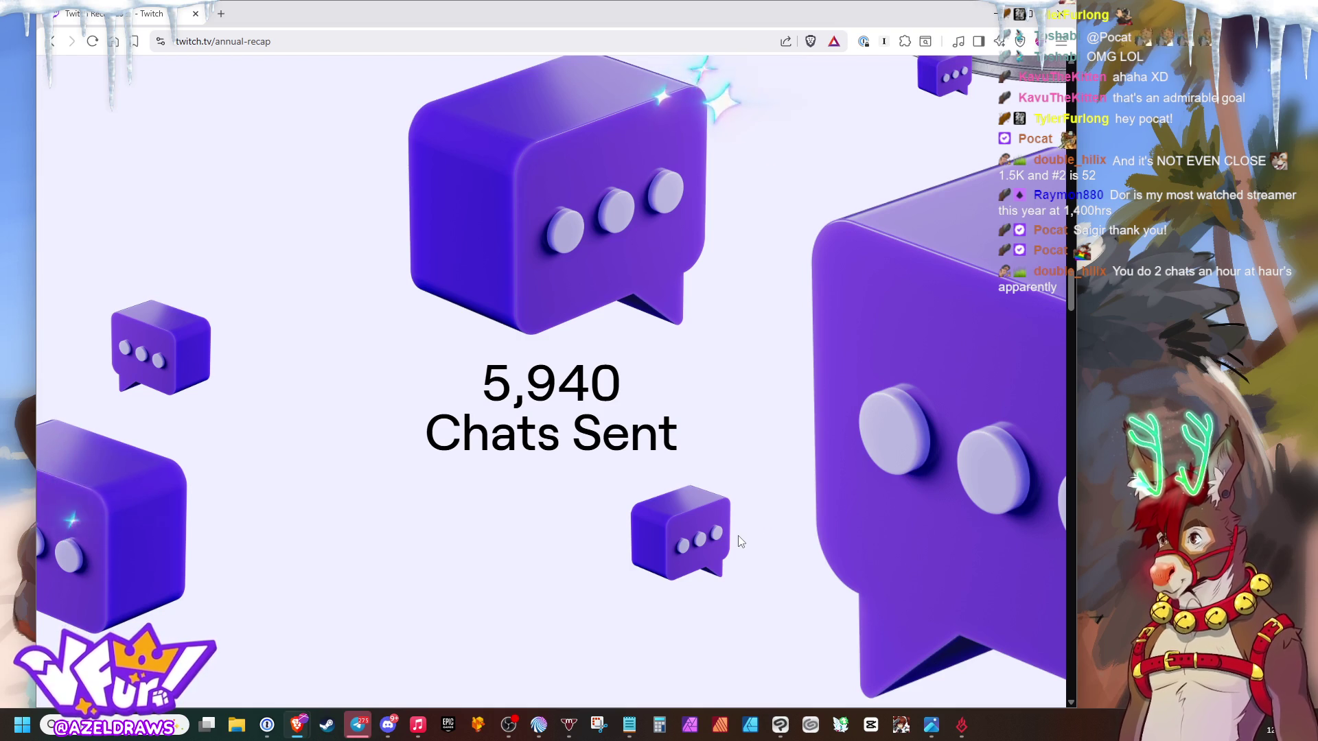
scroll(736, 382, down, 5)
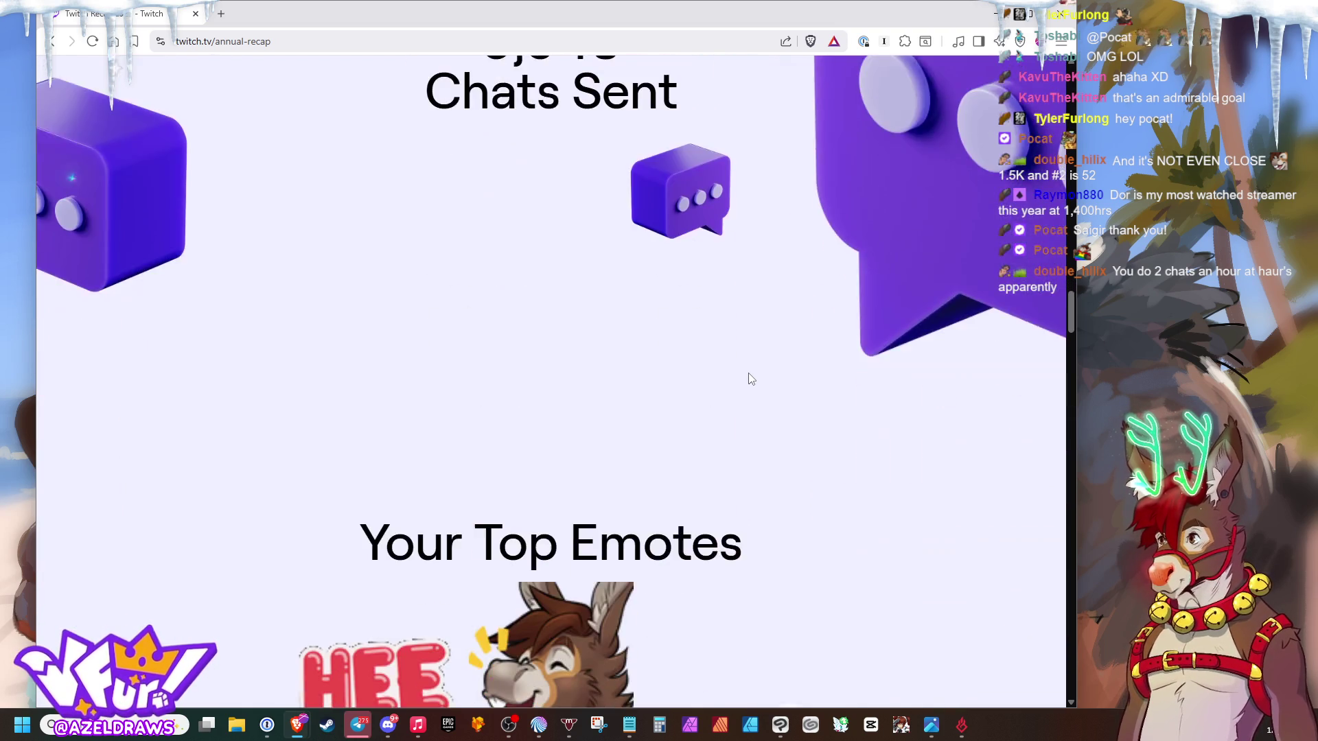
scroll(799, 359, down, 1)
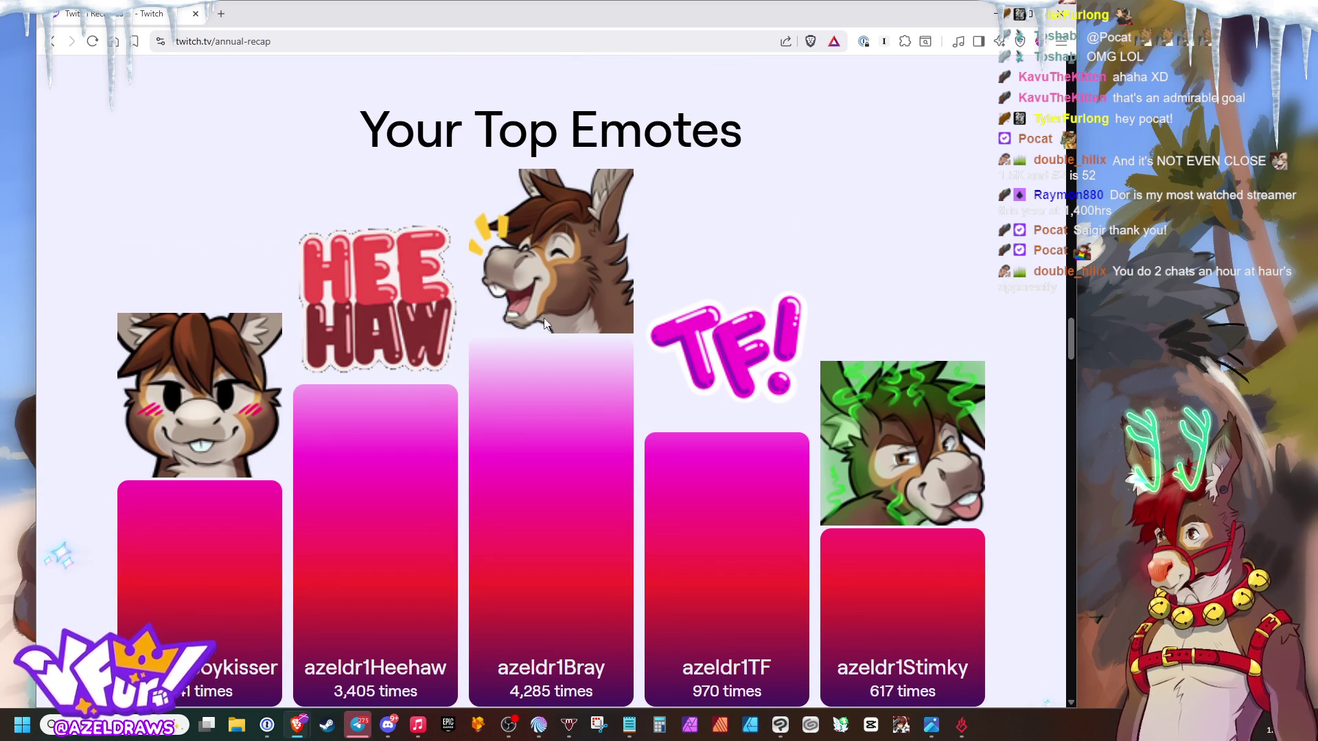
scroll(494, 455, down, 1)
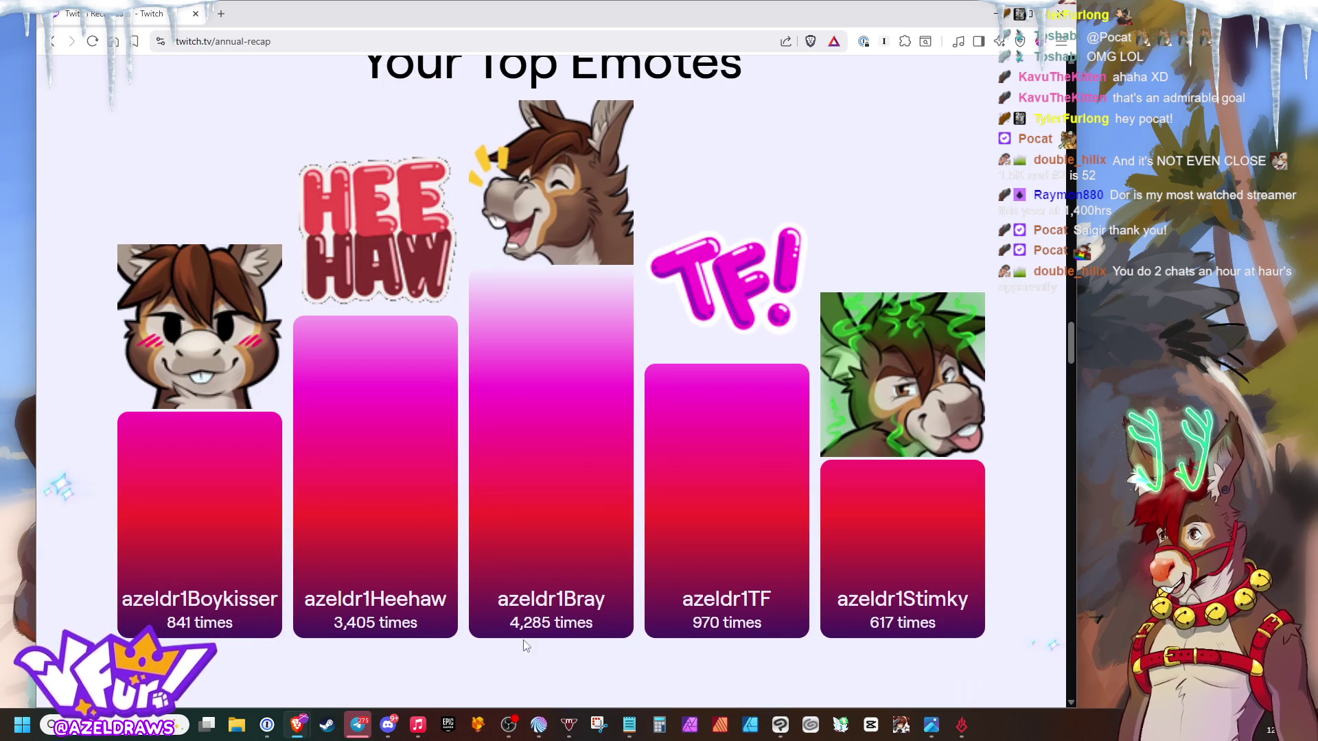
drag(513, 623, 554, 623)
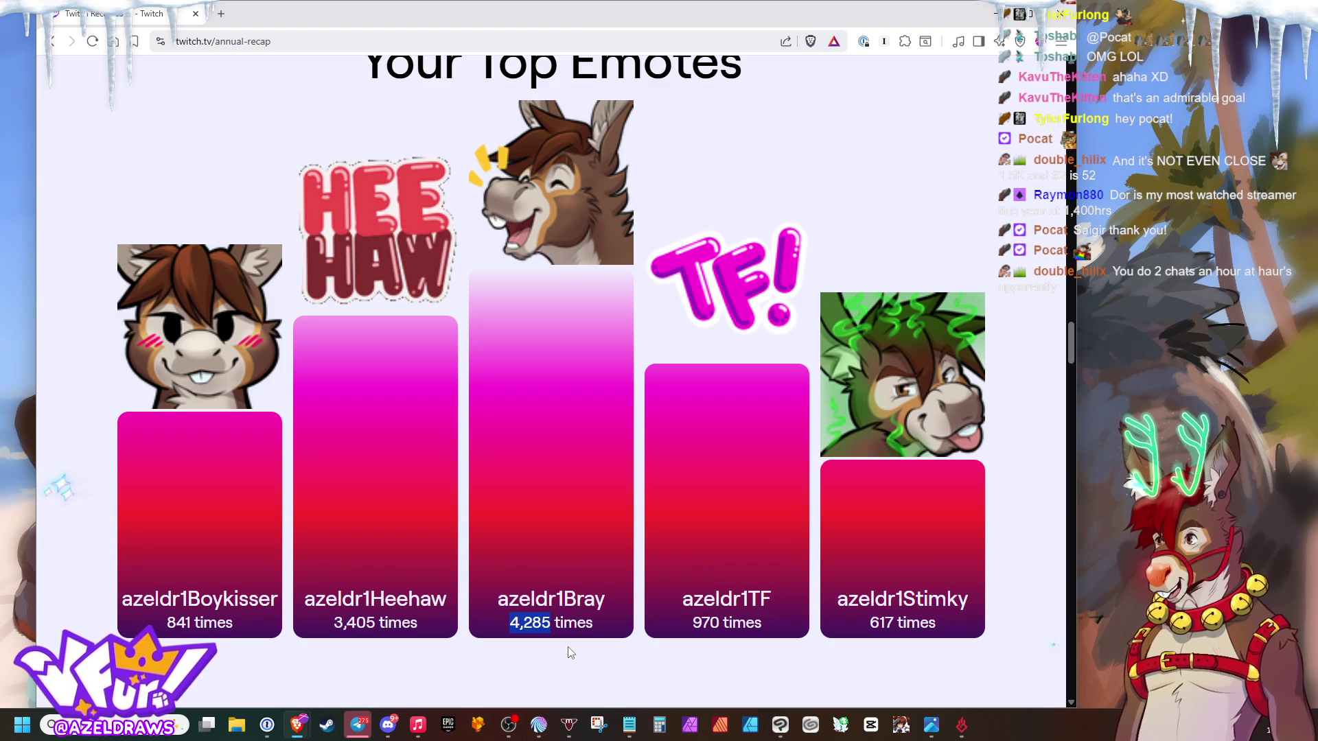
click(560, 650)
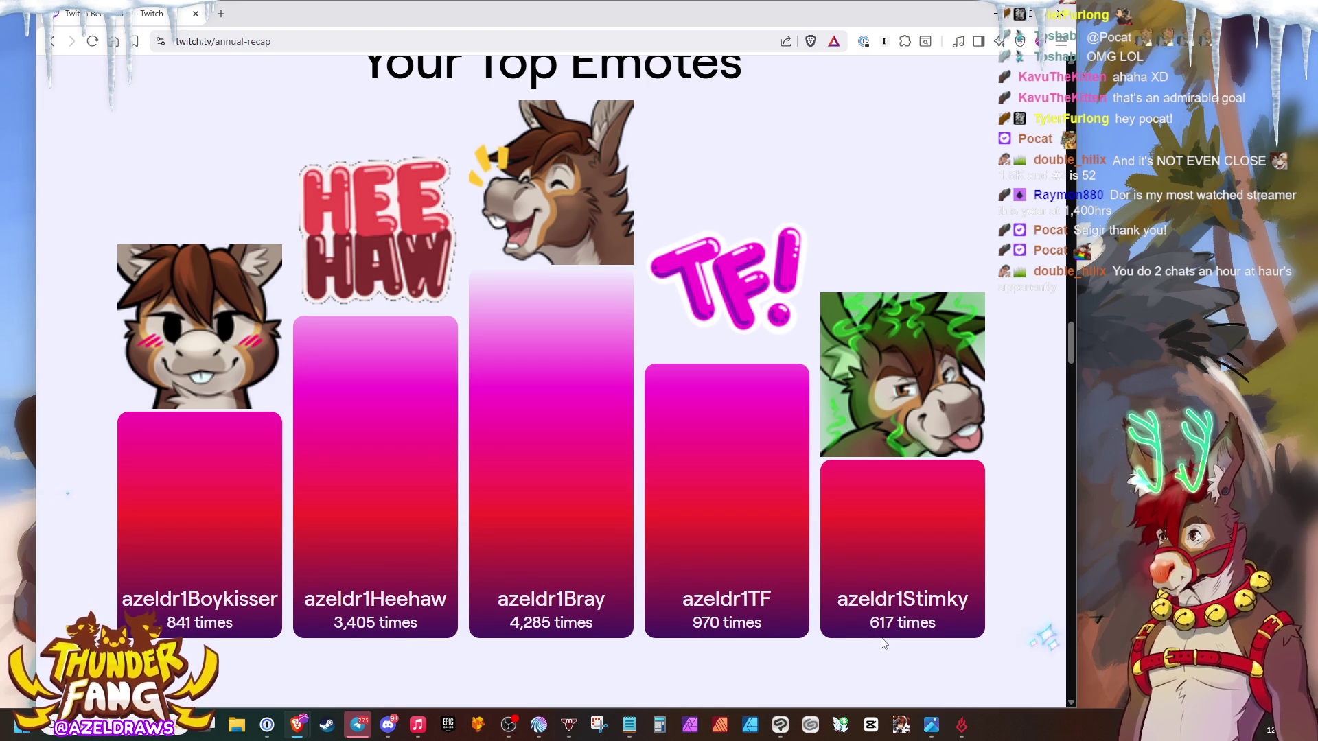
scroll(693, 550, down, 5)
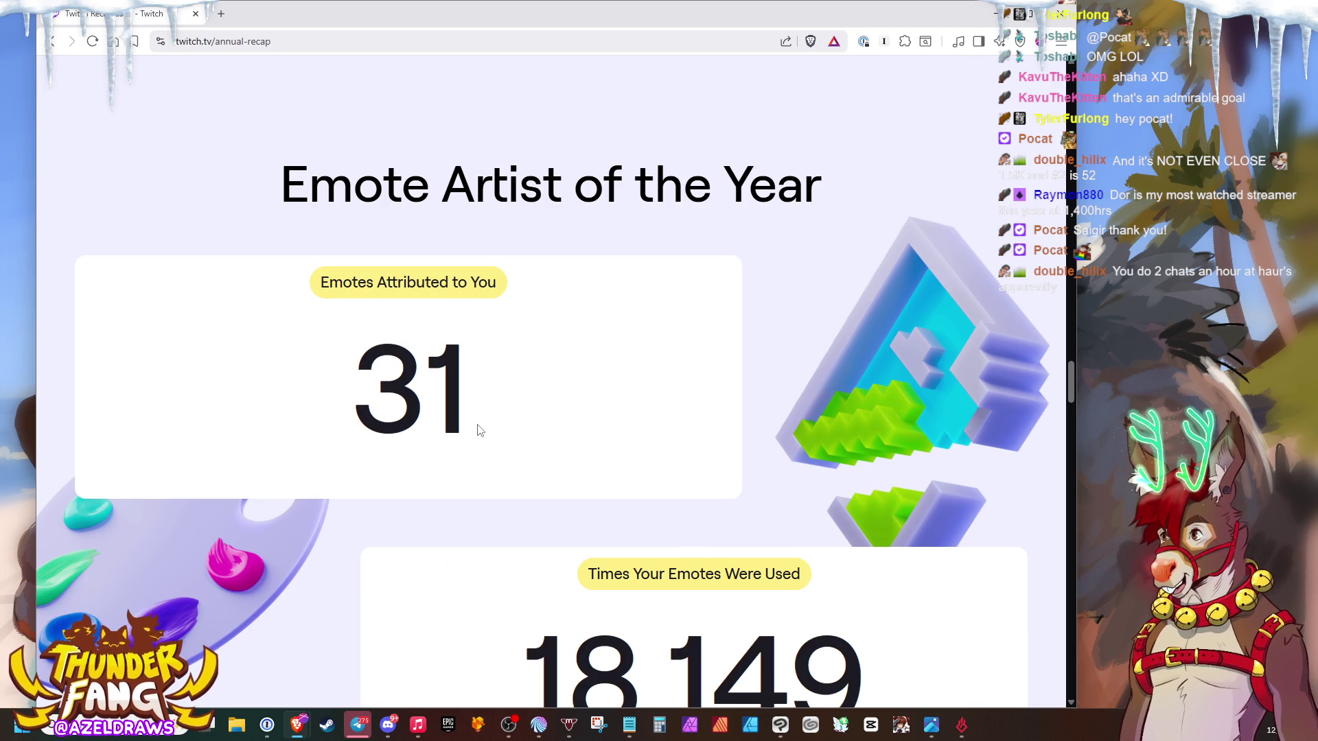
scroll(488, 428, down, 1)
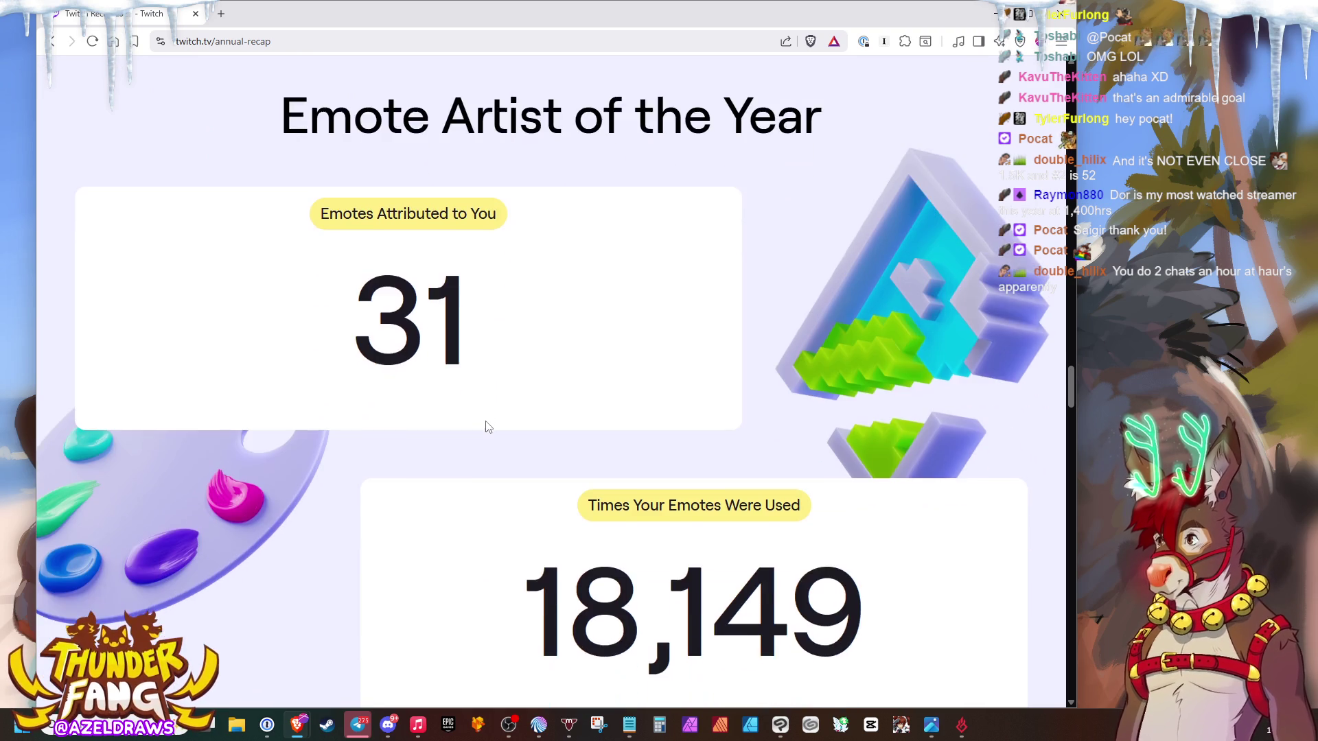
scroll(505, 426, down, 1)
scroll(522, 424, down, 1)
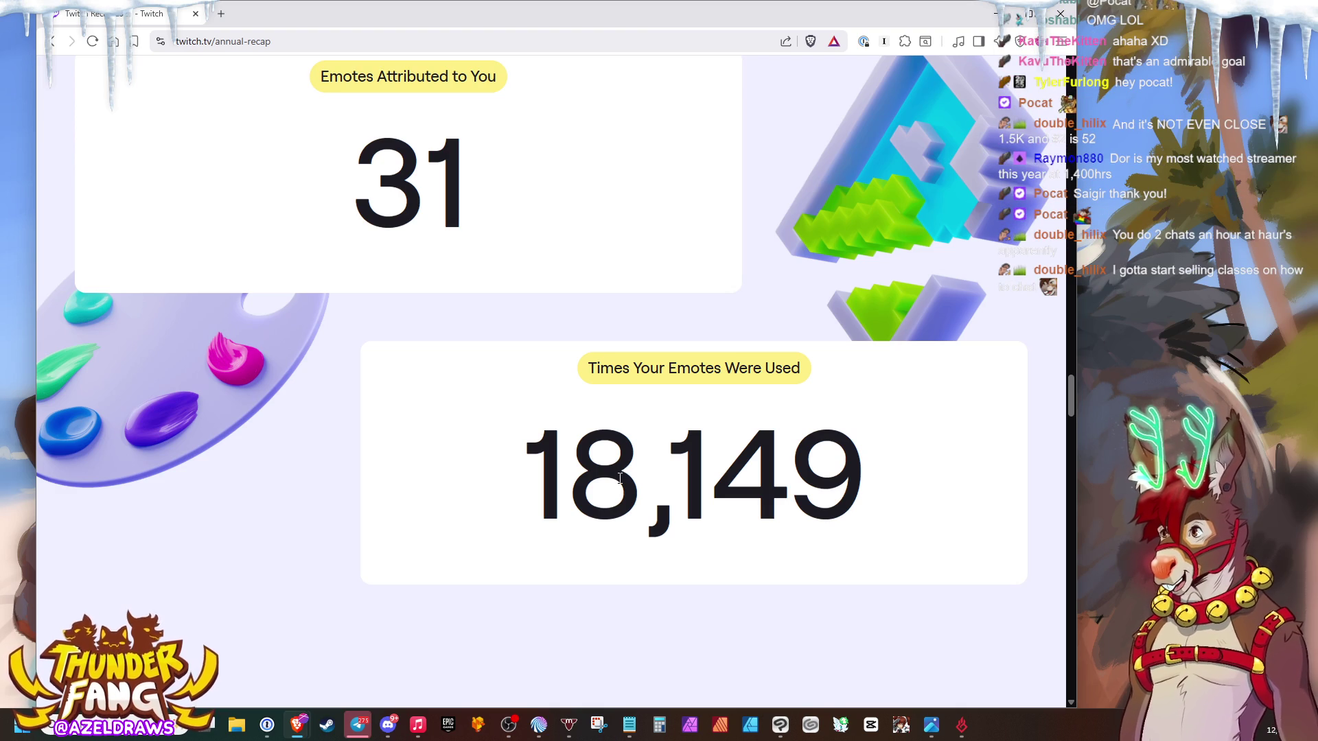
scroll(622, 474, up, 1)
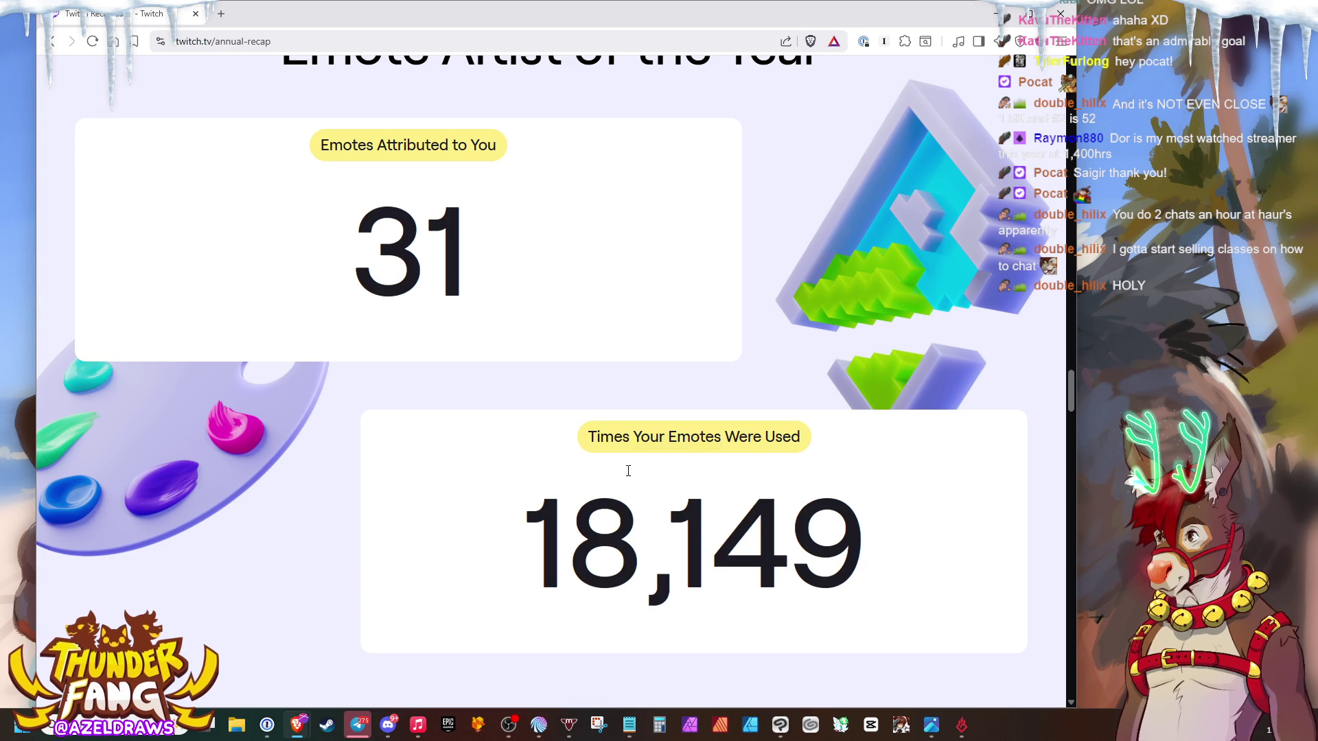
- Launch the Calculator from the taskbar beside the Emote Artist stats
click(659, 725)
- Compute 18,149 ÷ 31 ≈ 585.45 uses per emote in Calculator, then close it
drag(459, 224, 177, 317)
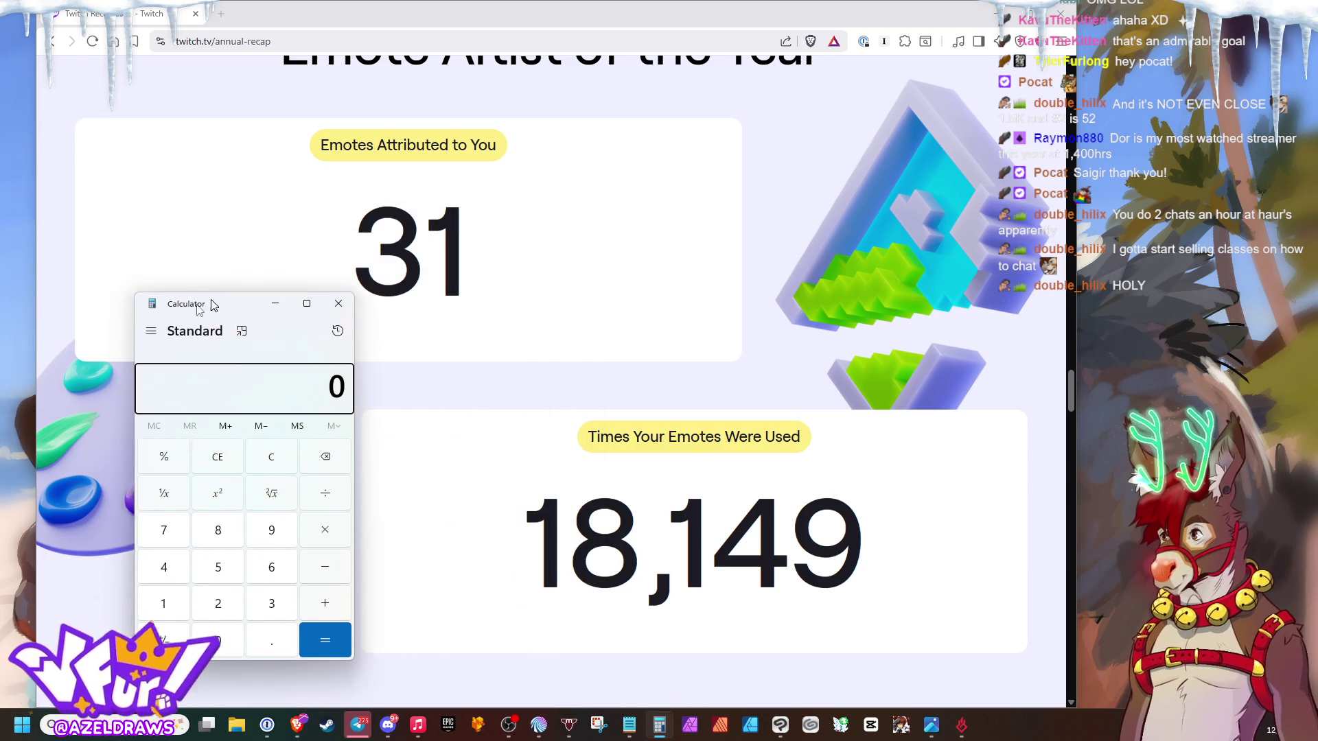
text(18)
click(129, 612)
click(129, 577)
click(237, 540)
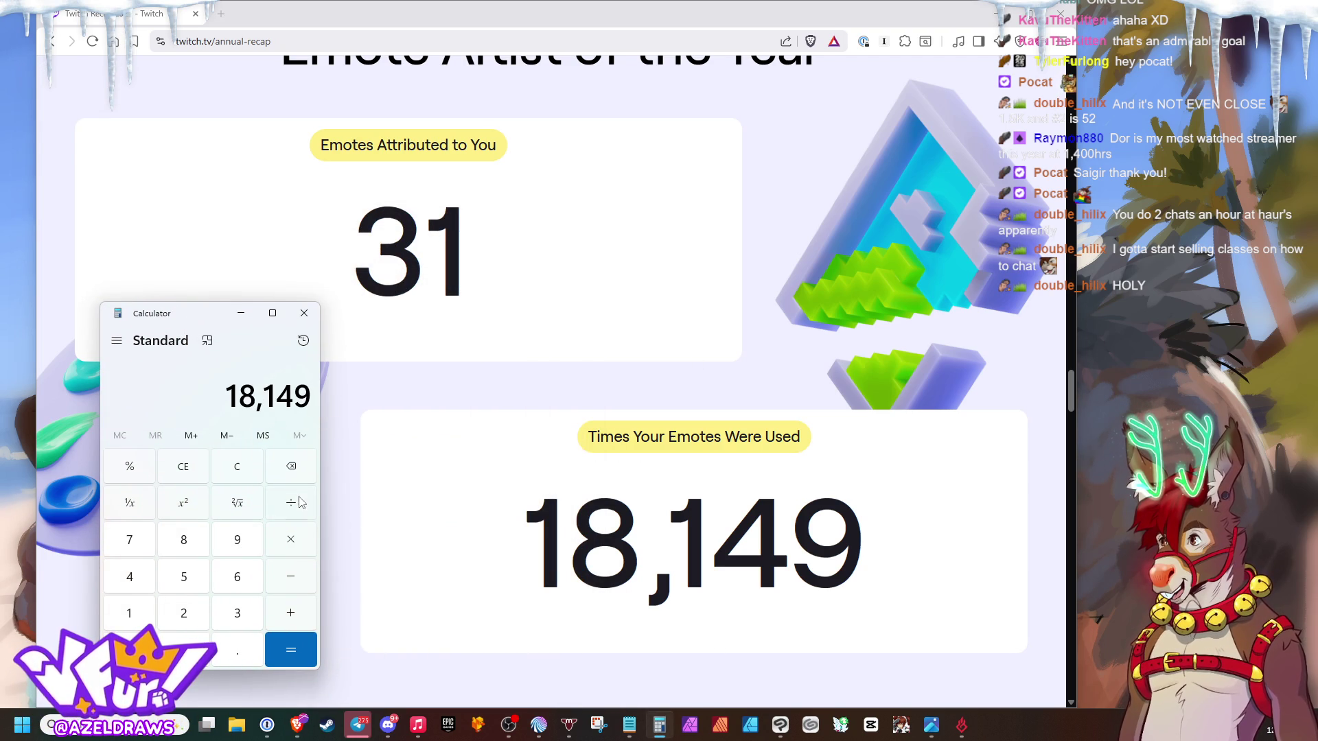
click(237, 613)
click(129, 612)
click(290, 648)
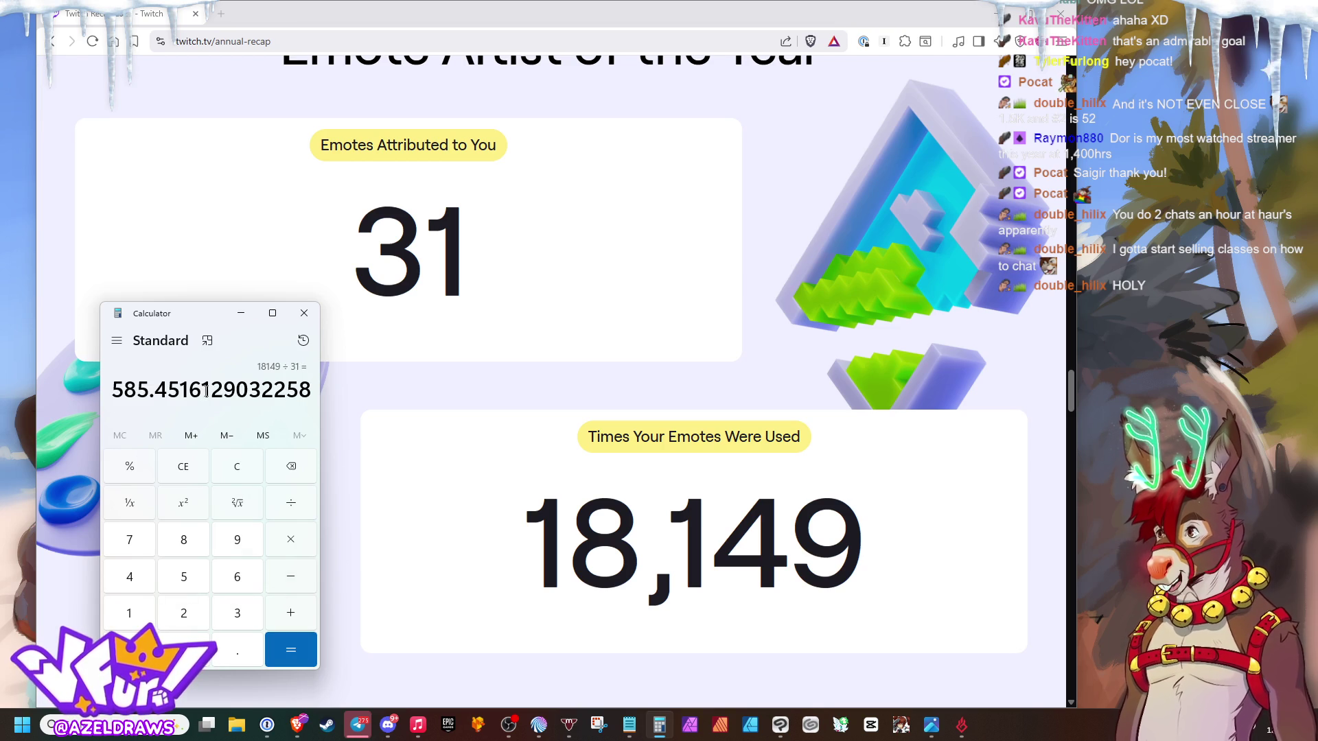
click(304, 314)
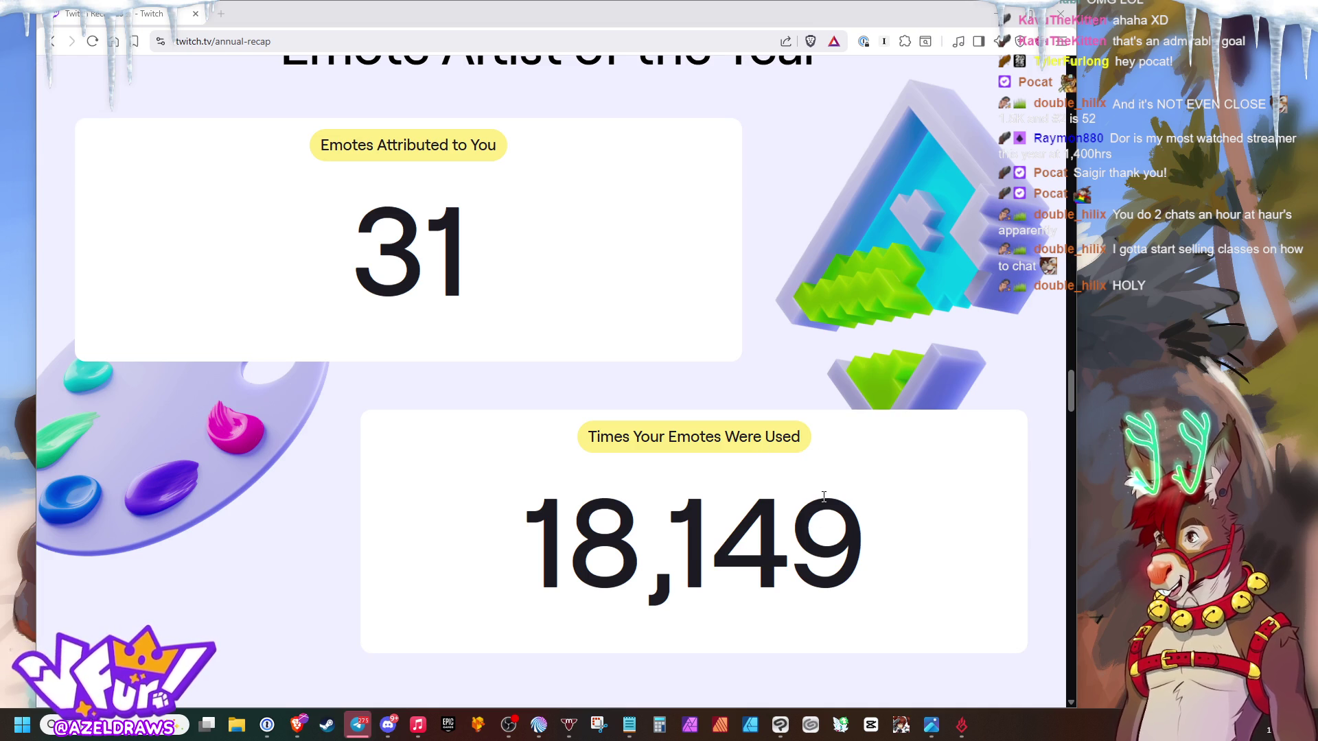
scroll(837, 468, down, 2)
scroll(845, 443, down, 3)
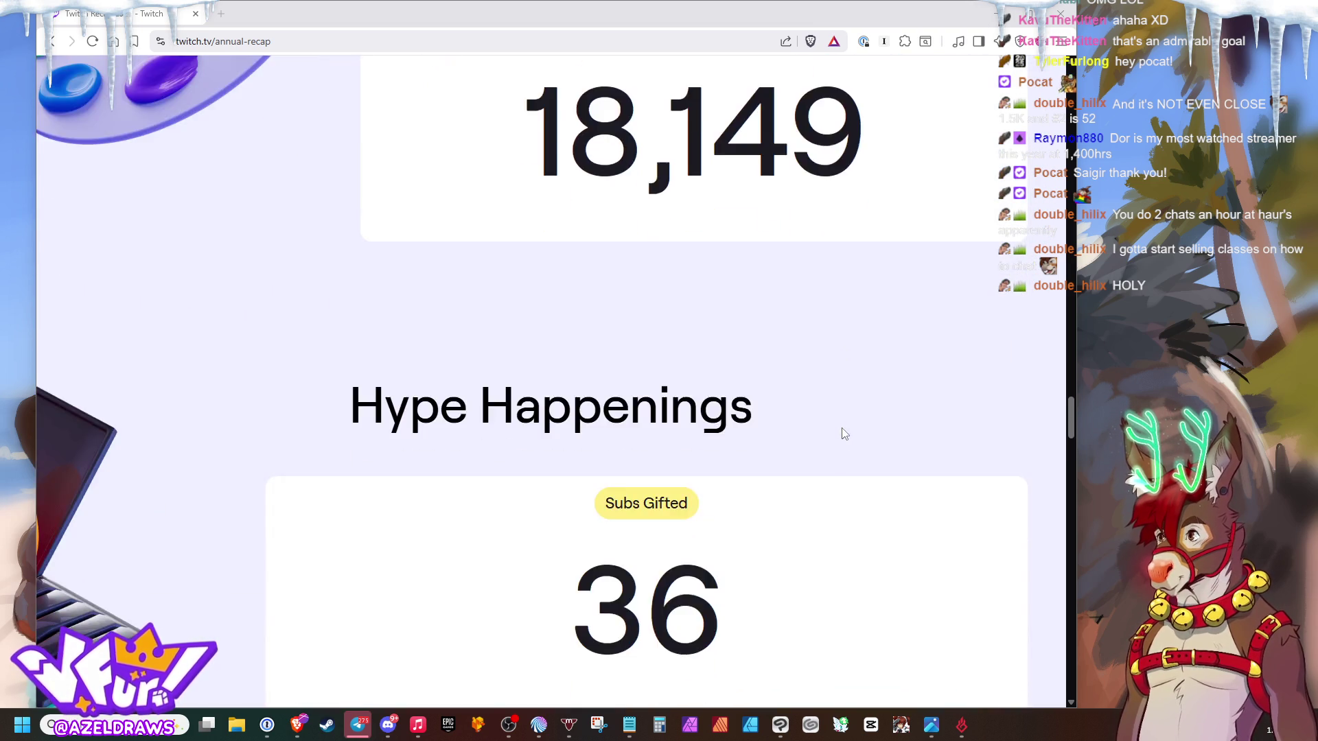
scroll(844, 434, down, 3)
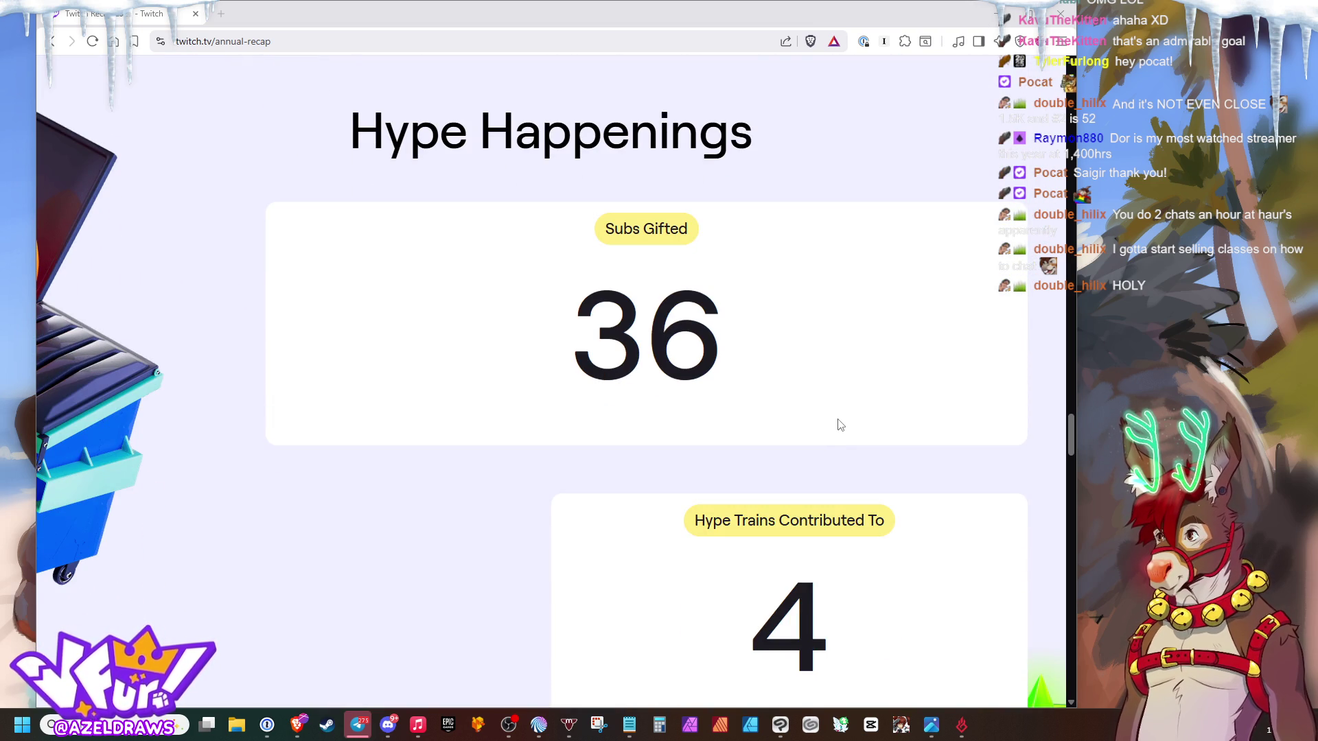
scroll(839, 424, down, 1)
scroll(839, 424, down, 1)
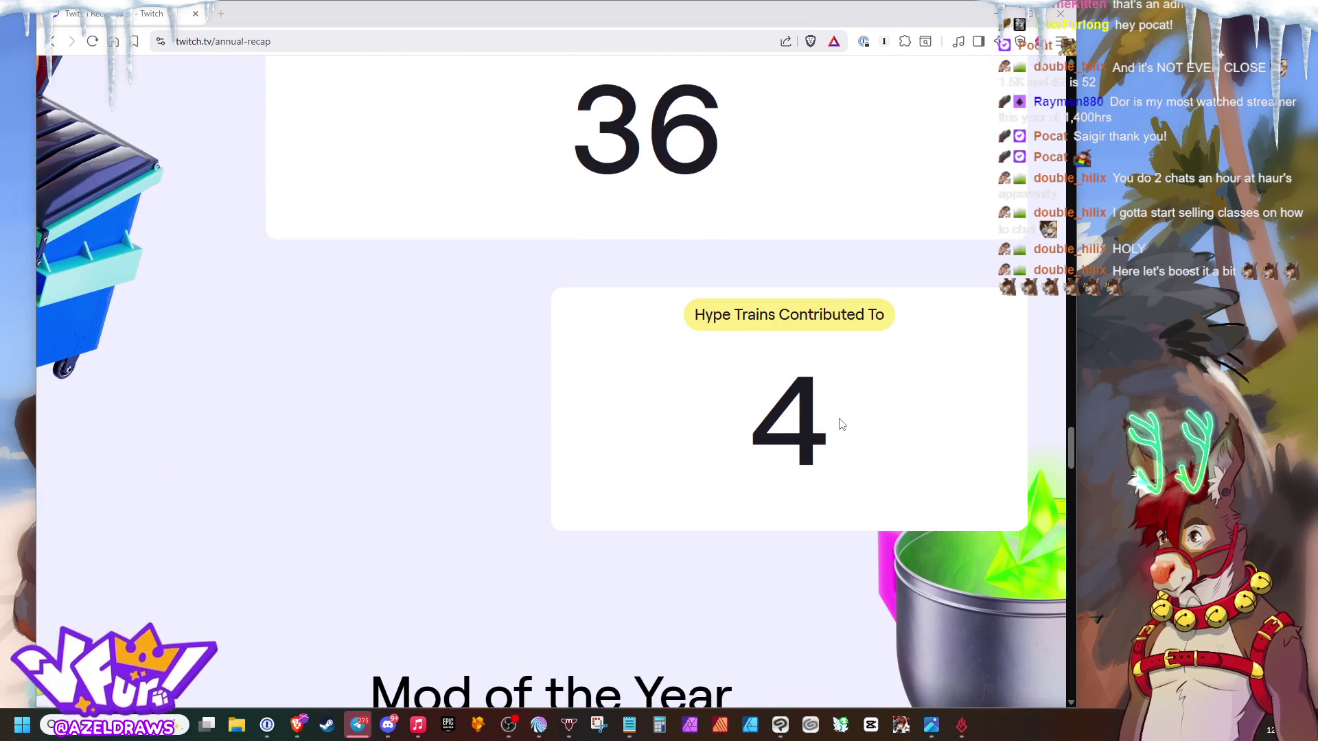
scroll(840, 424, down, 2)
scroll(842, 422, down, 2)
scroll(842, 423, down, 1)
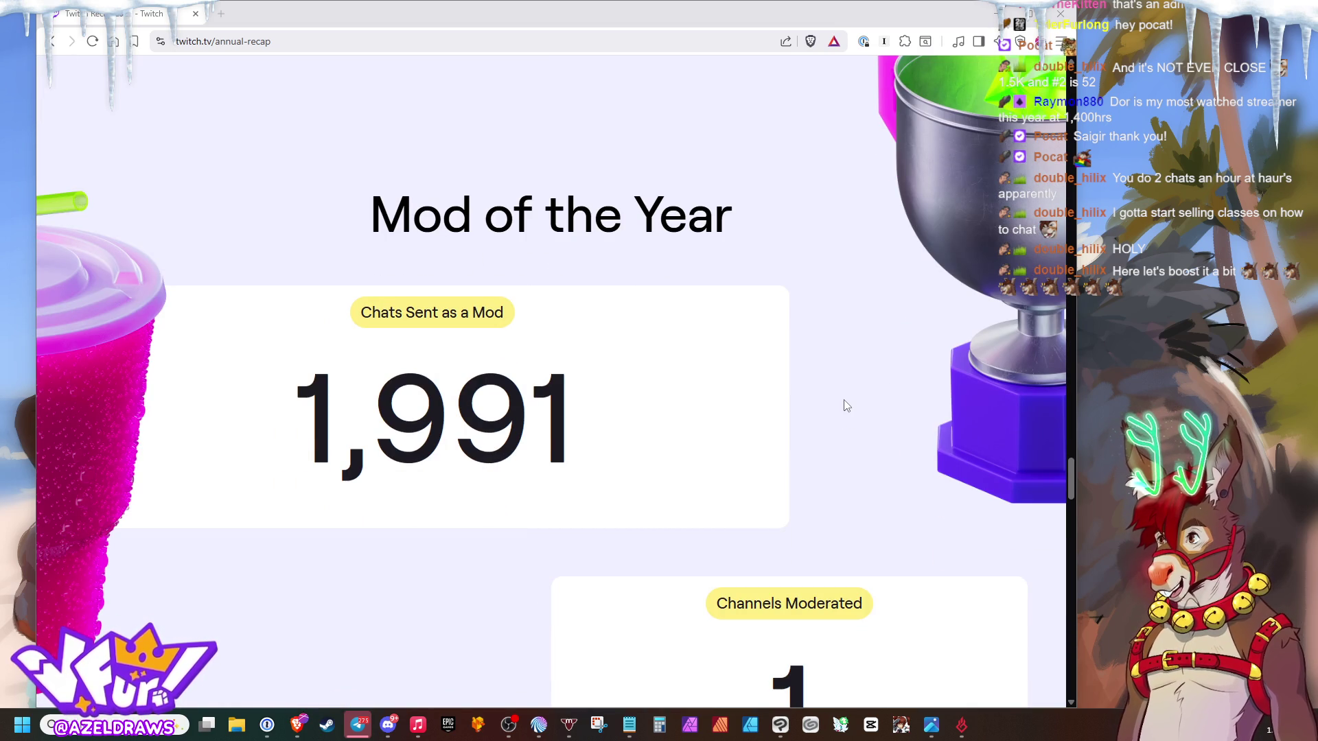
- Highlight the 1,991 chats sent and the 1 Channels Moderated figures along the recap
drag(603, 420, 294, 415)
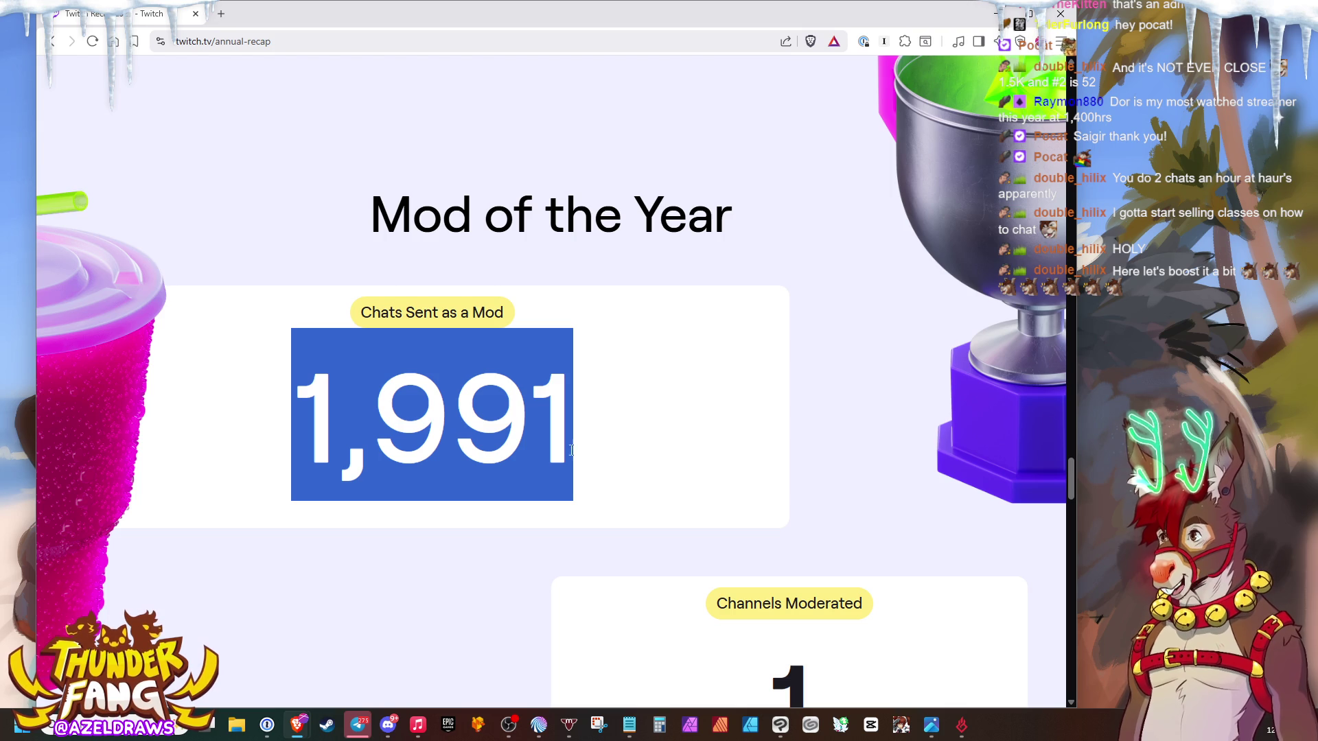
click(579, 418)
scroll(577, 402, down, 3)
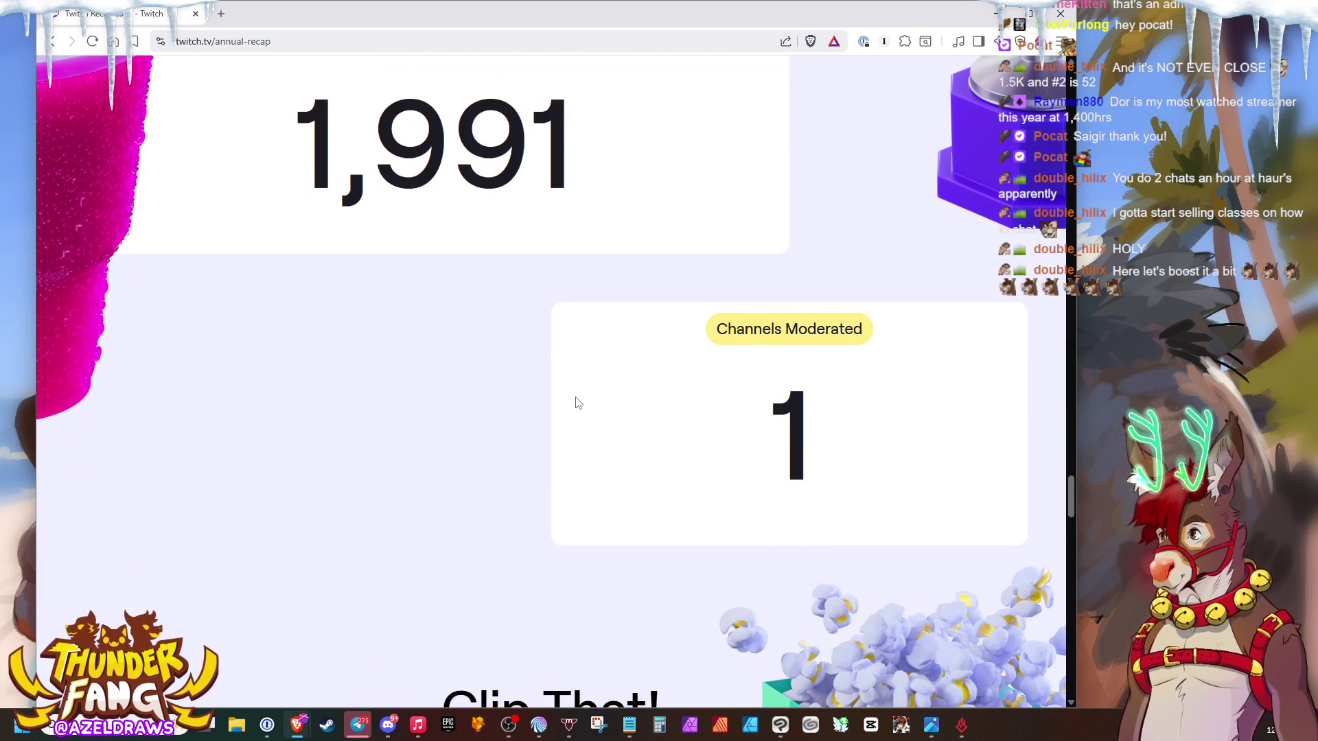
scroll(721, 410, down, 2)
double_click(827, 295)
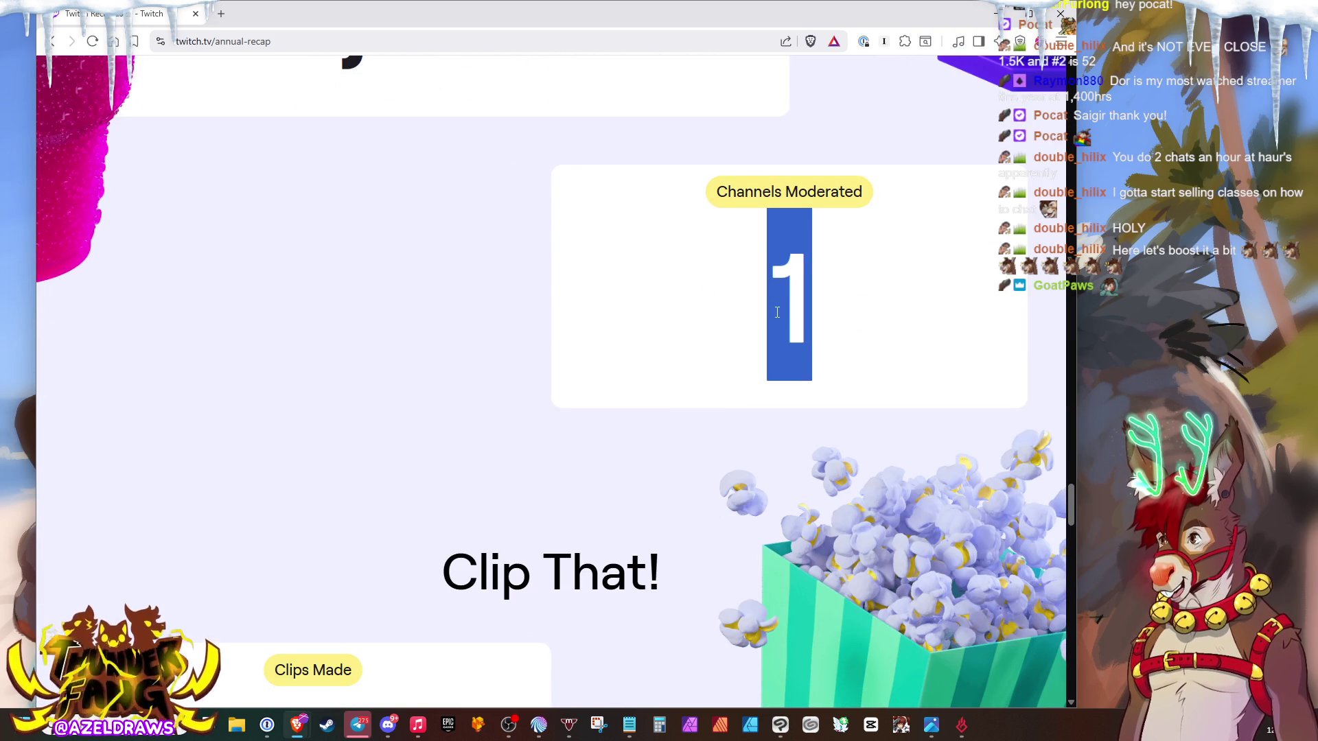
click(892, 333)
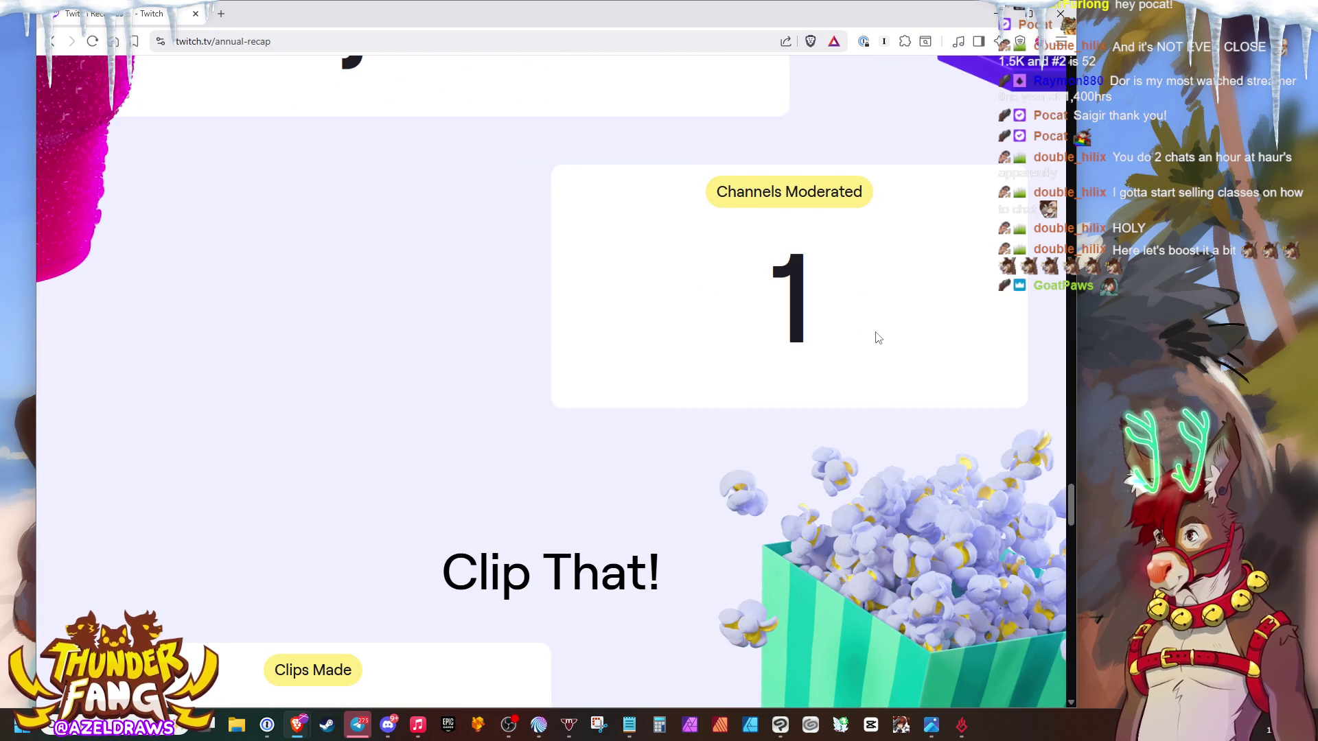
double_click(812, 322)
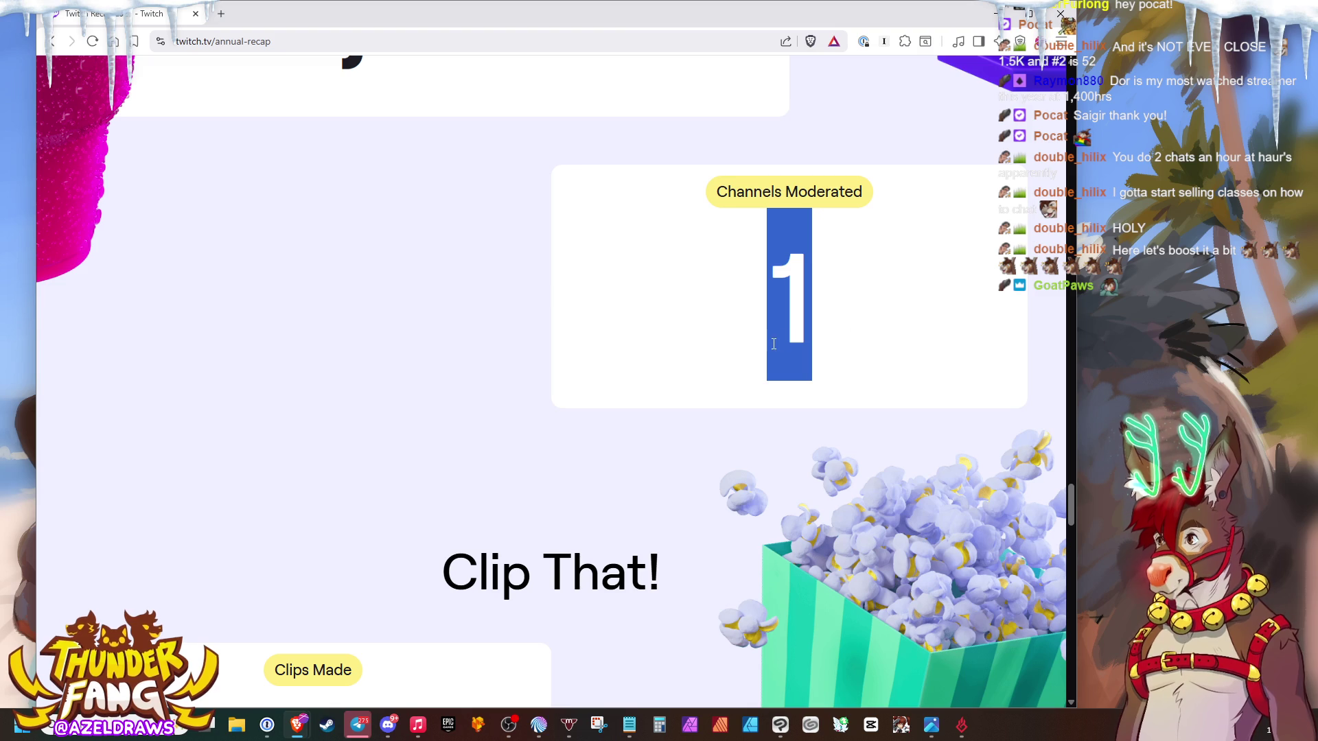
scroll(690, 345, down, 2)
scroll(720, 340, down, 4)
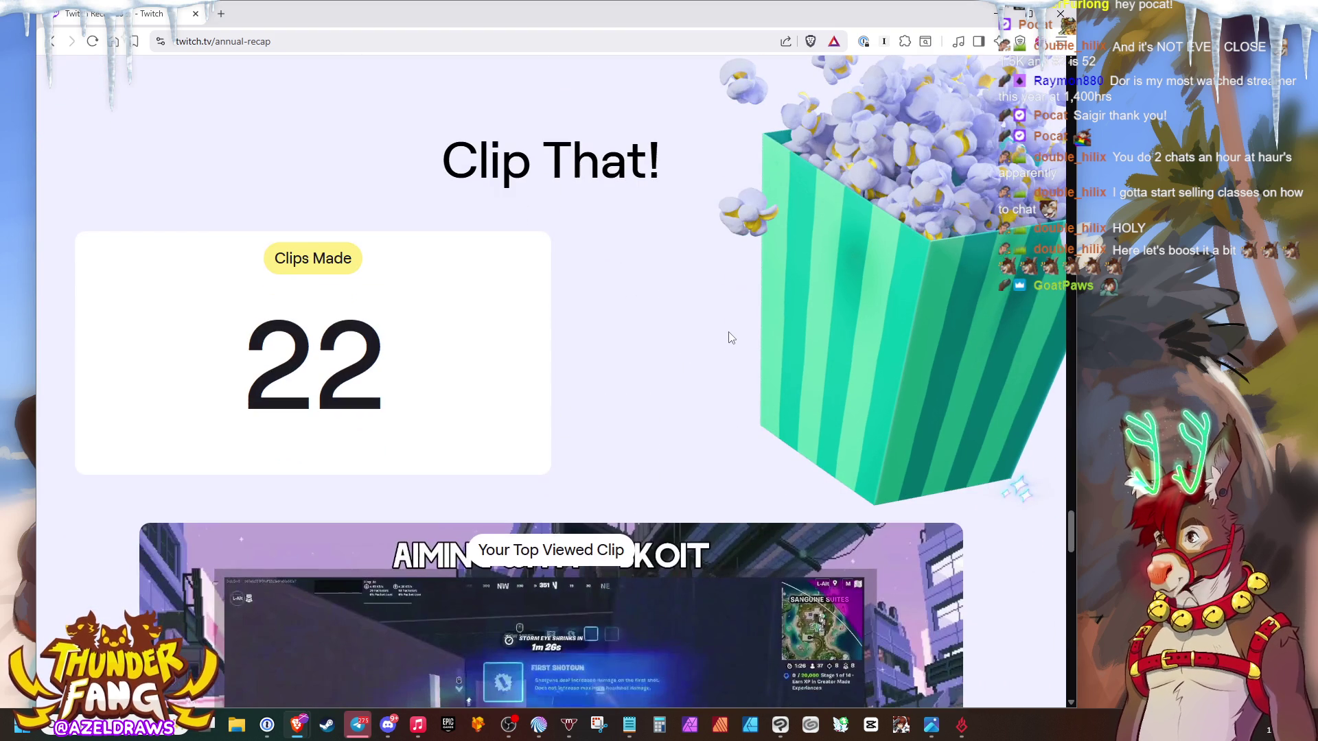
scroll(737, 333, down, 3)
scroll(885, 237, down, 2)
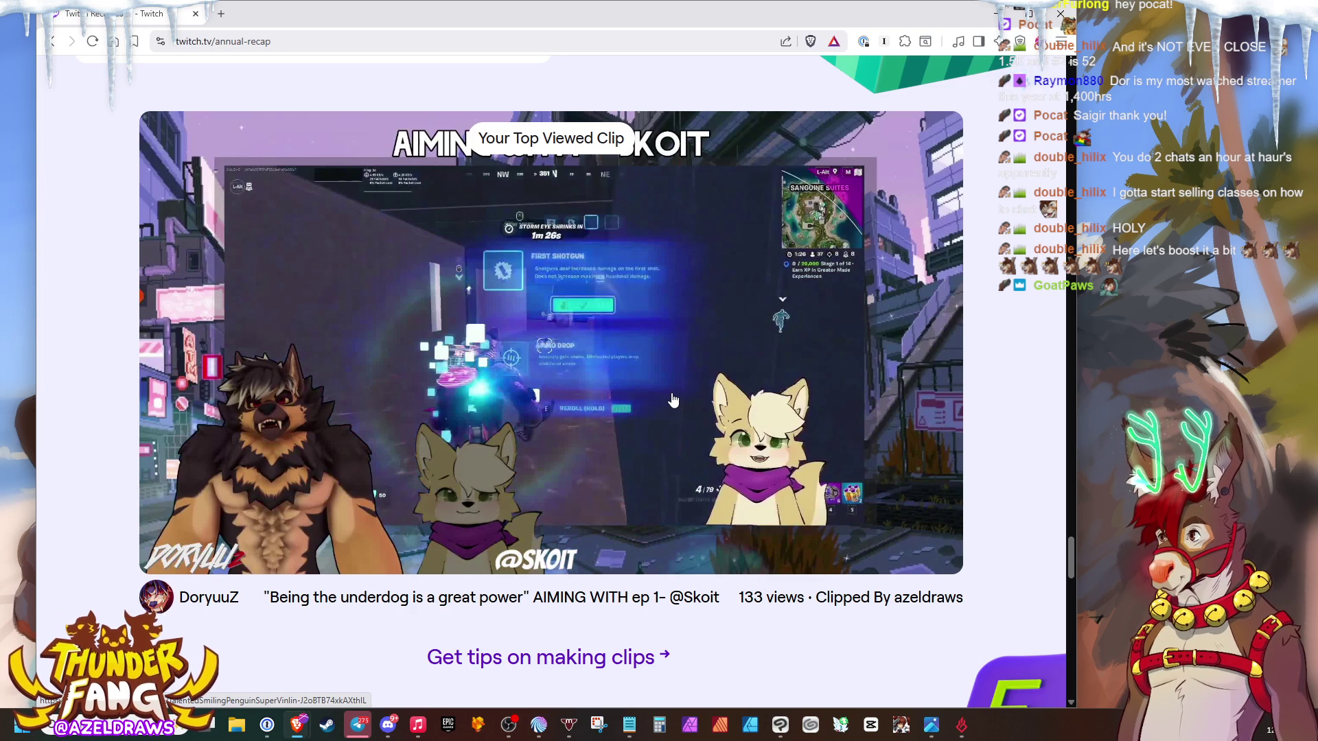
scroll(672, 399, down, 3)
scroll(777, 339, down, 2)
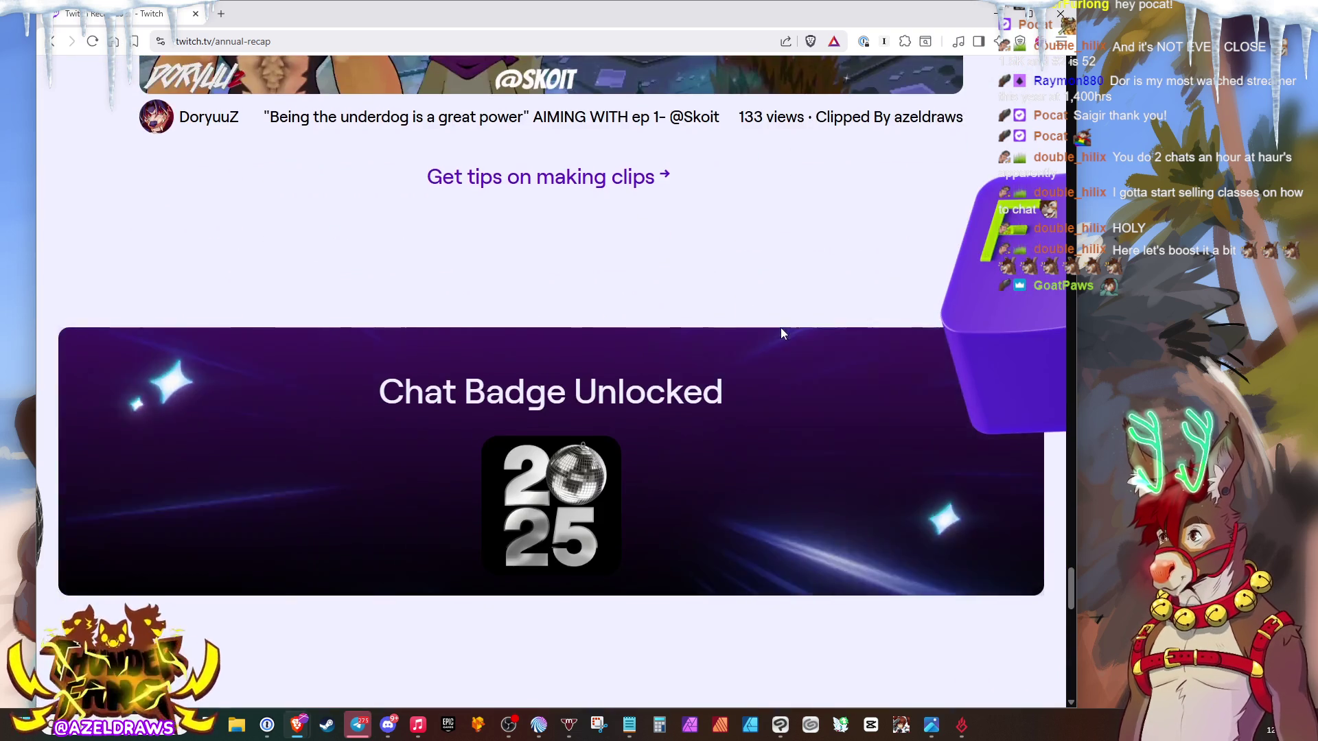
scroll(781, 328, down, 2)
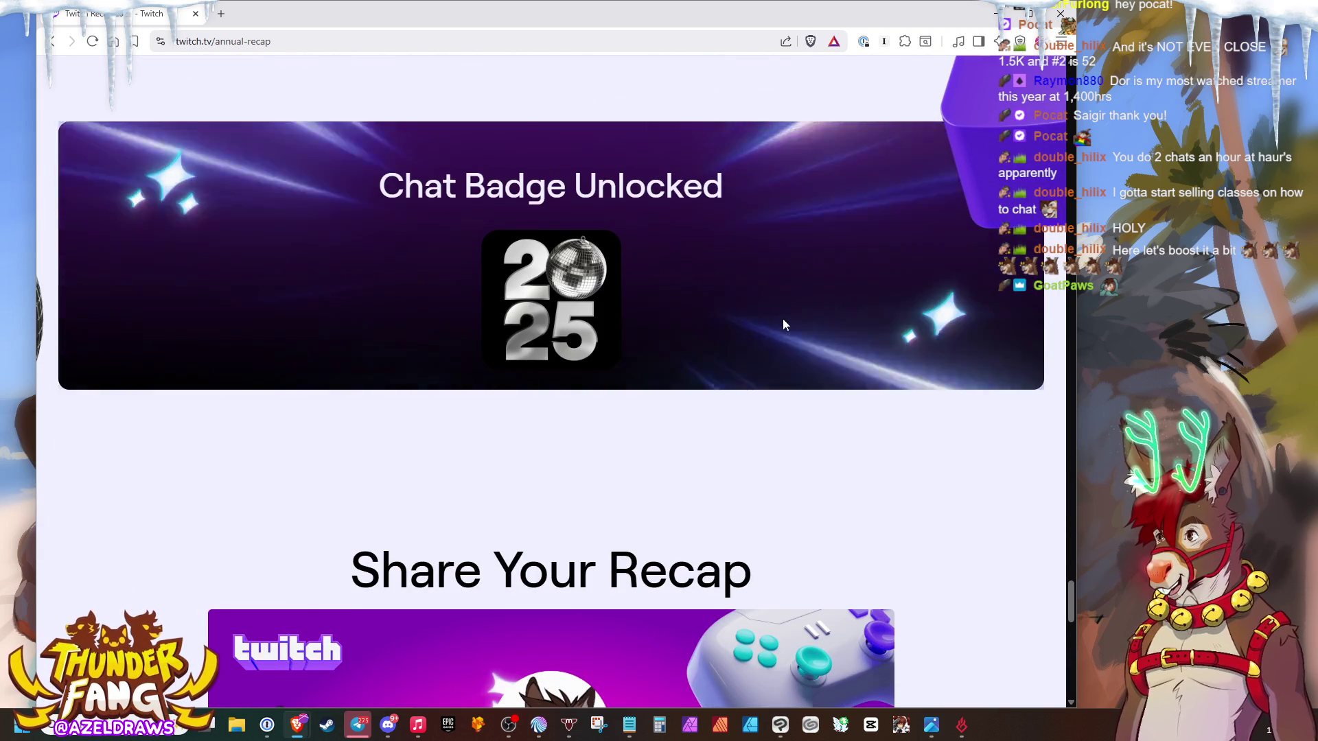
scroll(782, 321, down, 1)
scroll(784, 325, down, 2)
scroll(791, 316, down, 3)
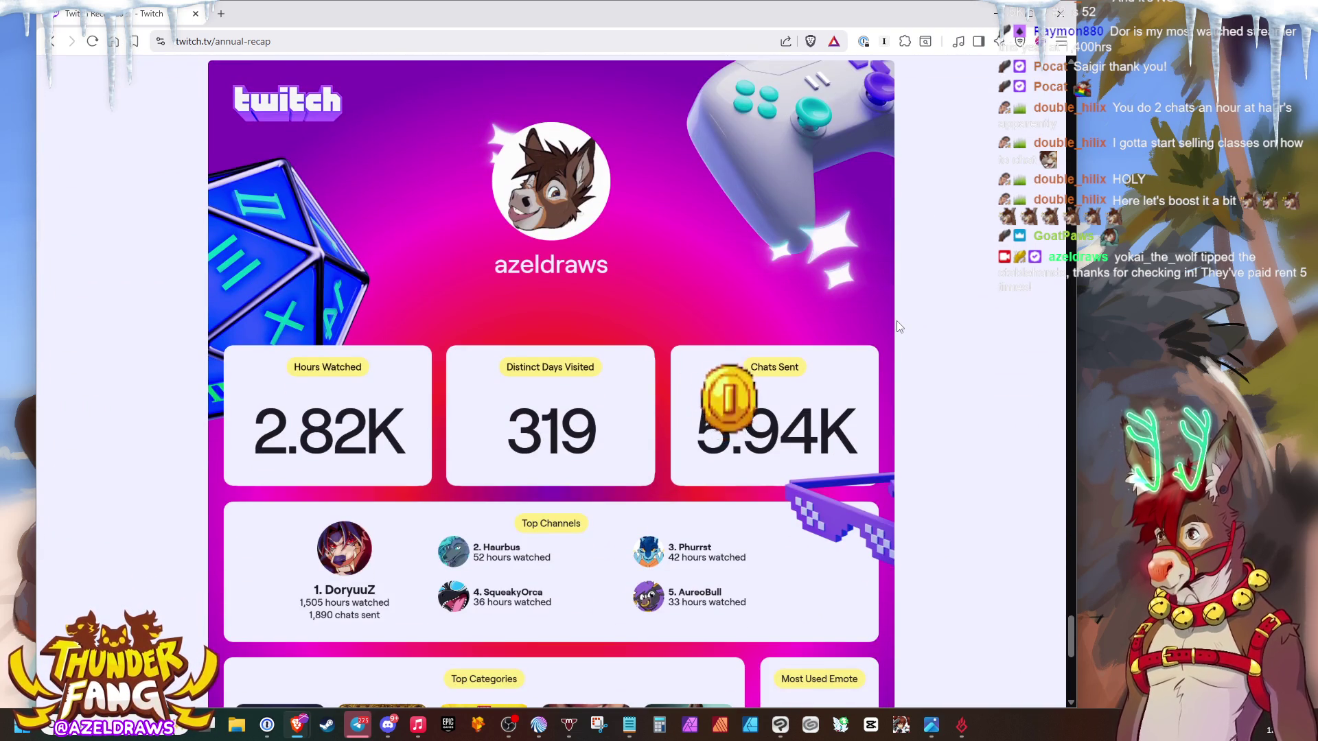
scroll(897, 326, down, 3)
scroll(897, 326, down, 2)
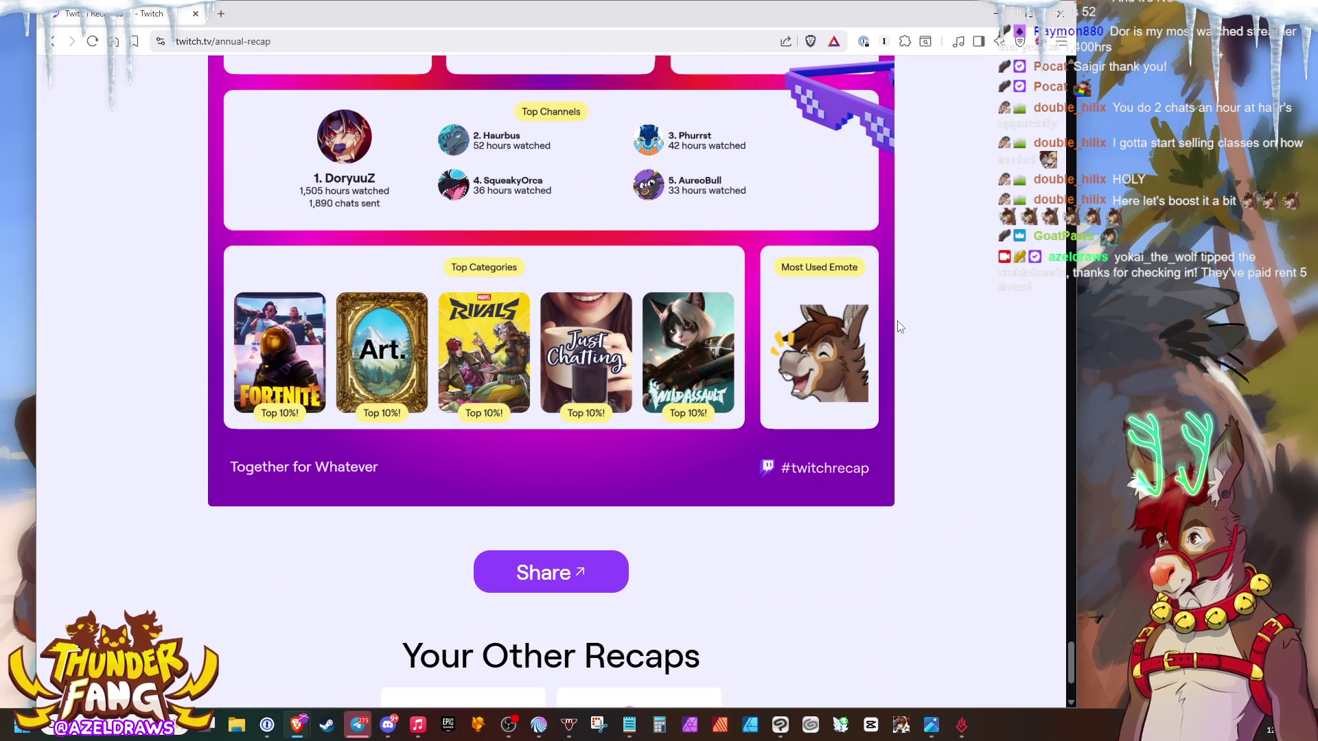
- Bring up image options on the azeldraws share card, then dismiss them
click(551, 573)
right_click(664, 335)
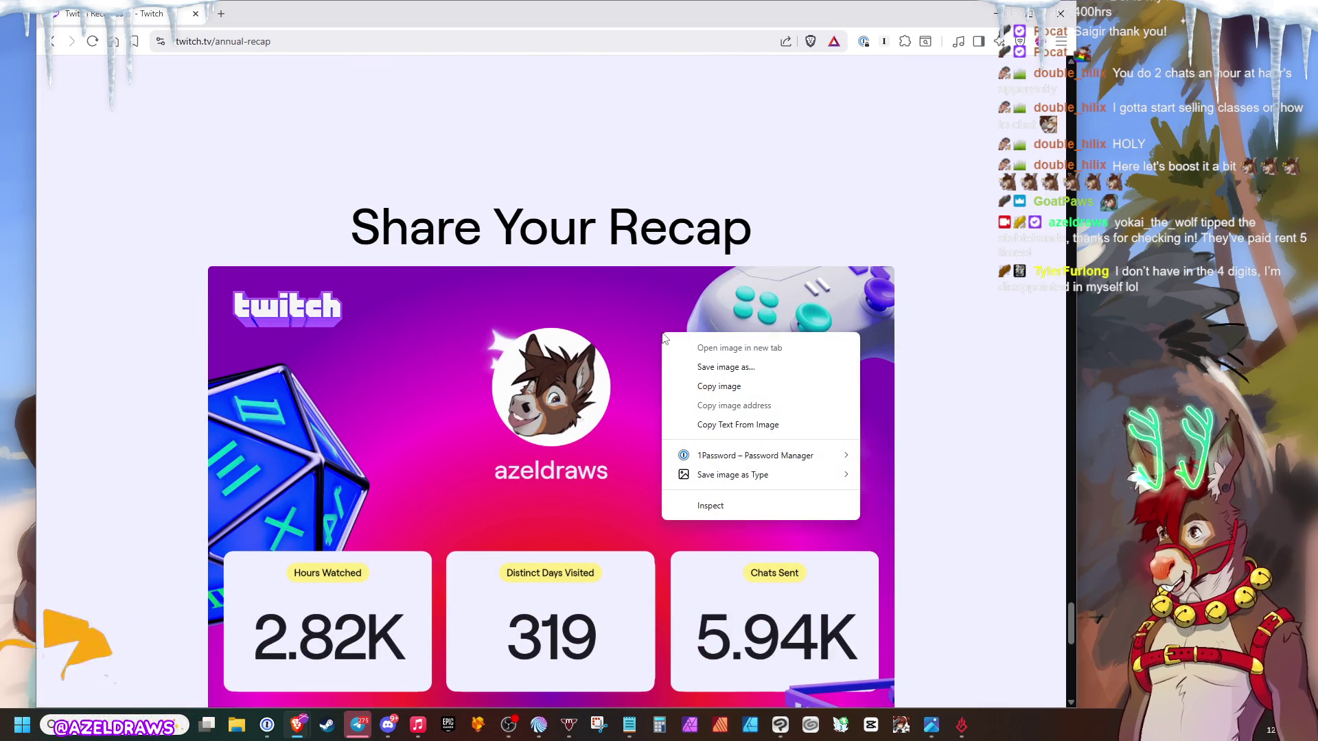
click(616, 315)
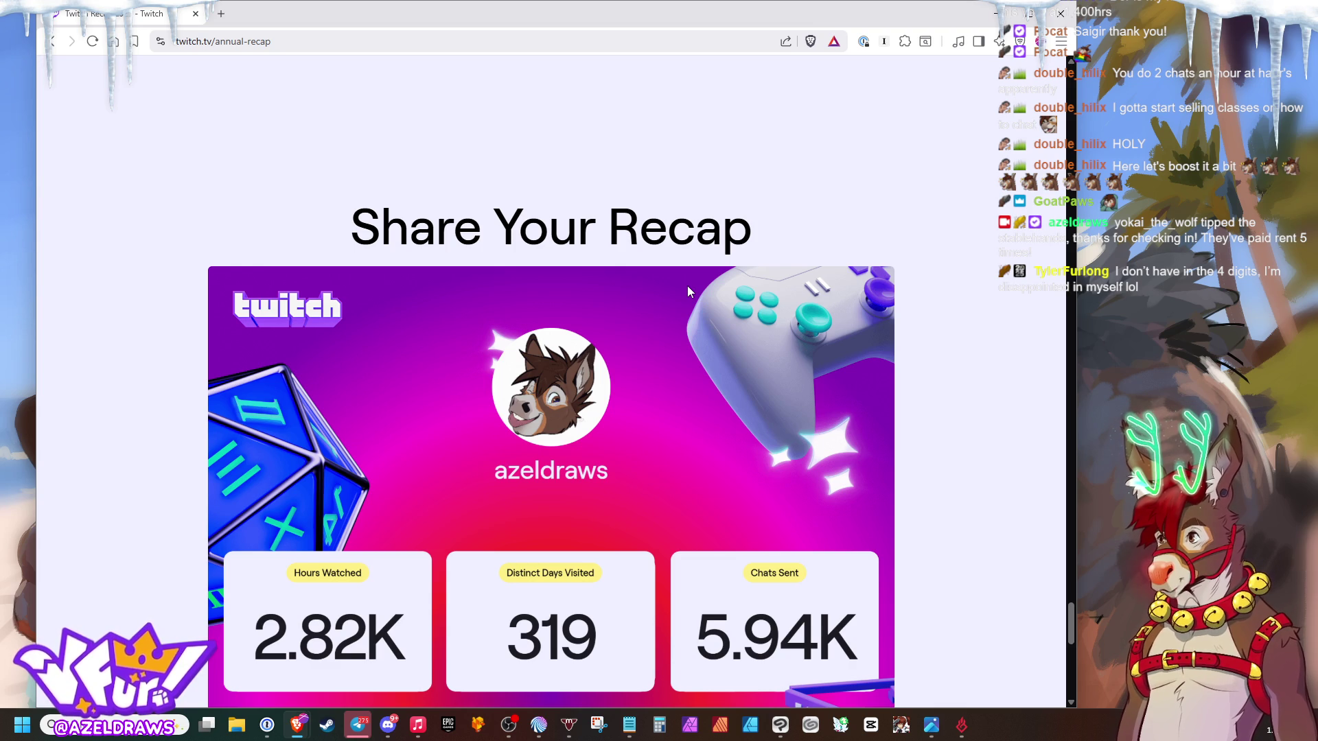
scroll(641, 347, down, 3)
scroll(660, 337, down, 5)
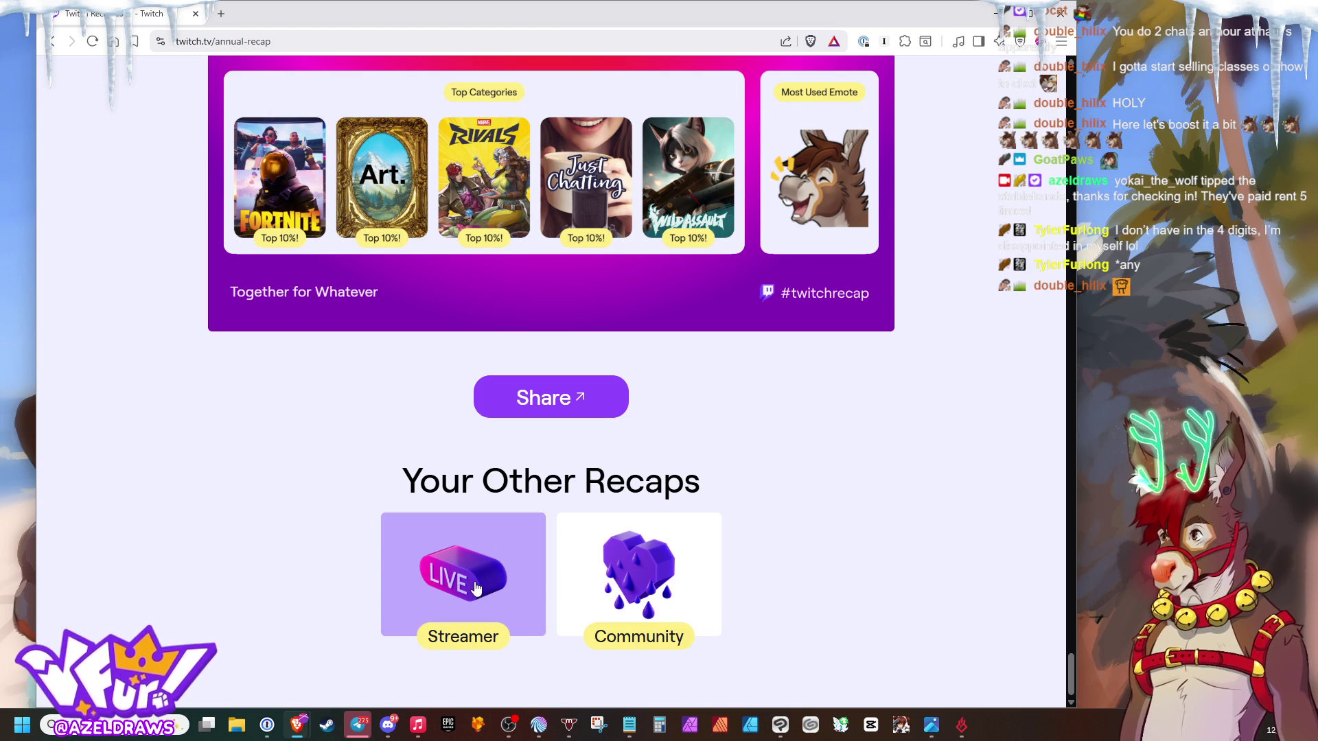
- Open the Streamer recap from the Your Other Recaps cards
click(477, 588)
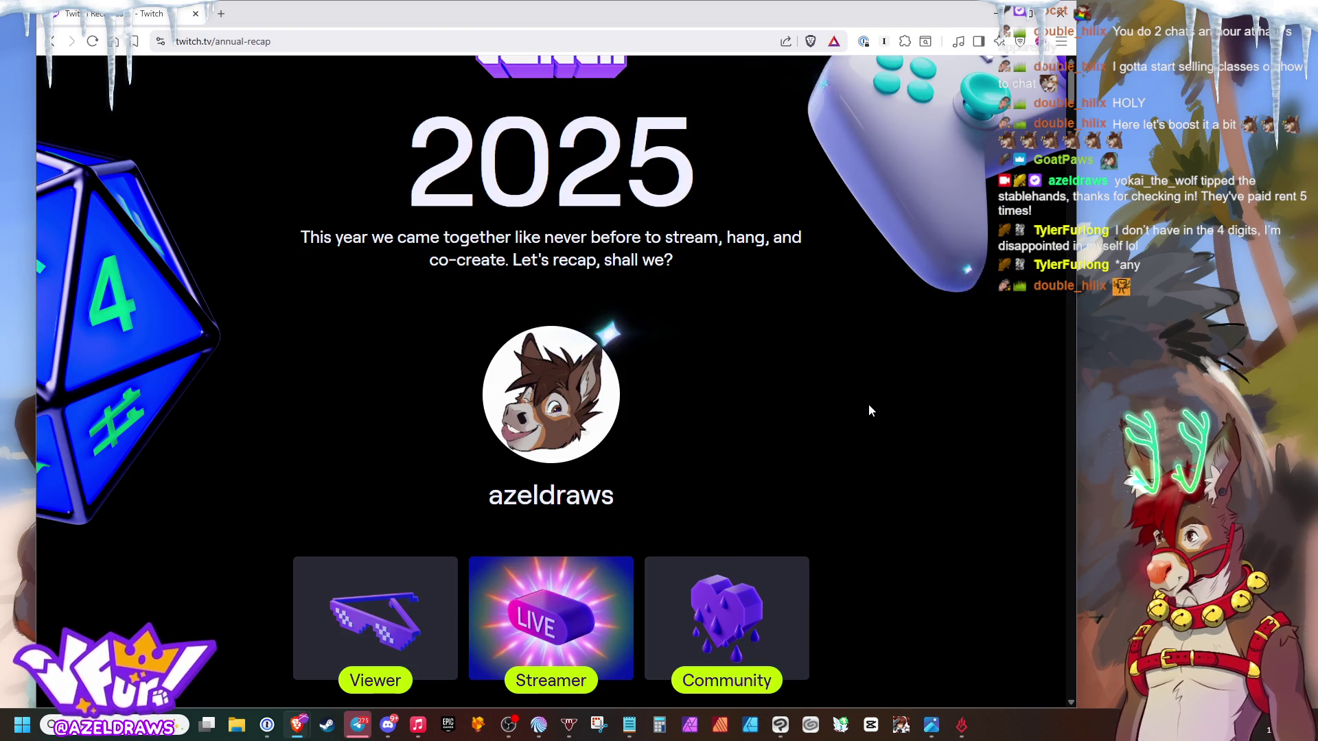
scroll(870, 403, down, 3)
scroll(902, 375, down, 2)
scroll(903, 376, down, 2)
scroll(904, 376, down, 2)
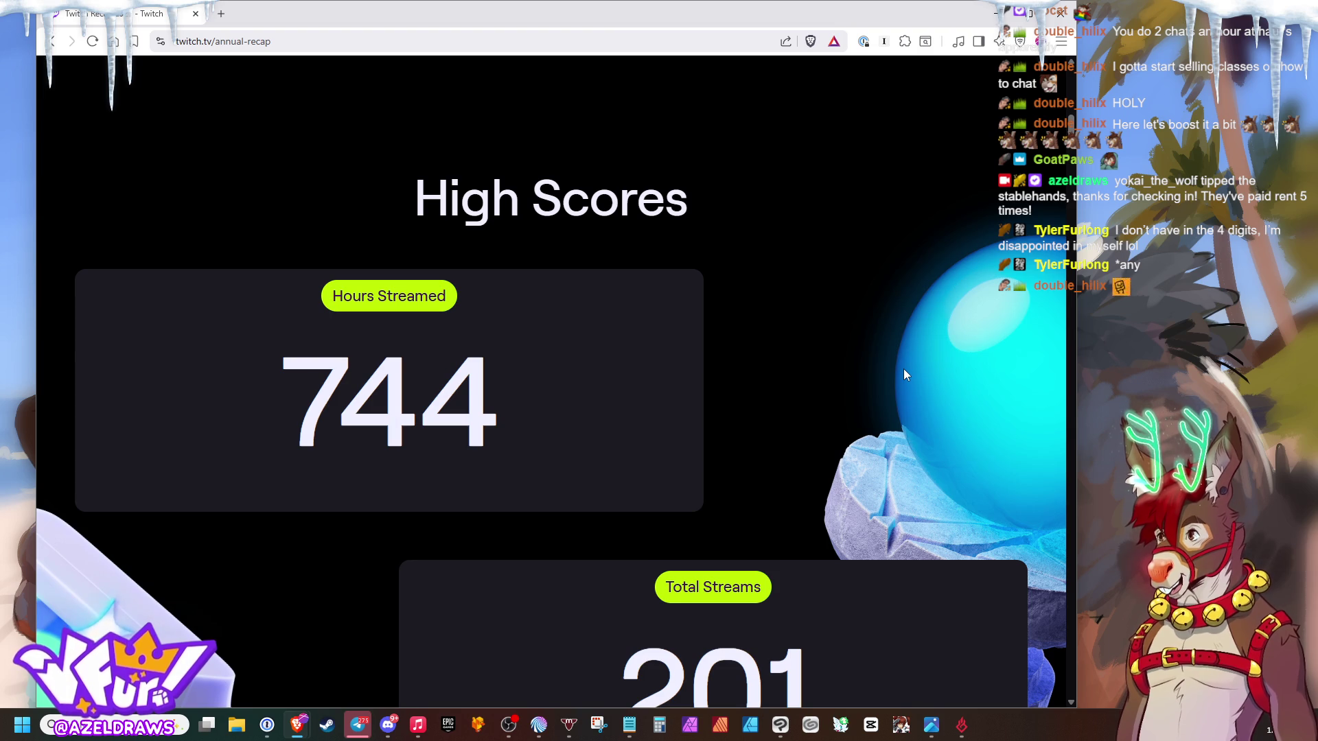
scroll(903, 374, down, 1)
scroll(886, 365, down, 1)
scroll(885, 355, up, 1)
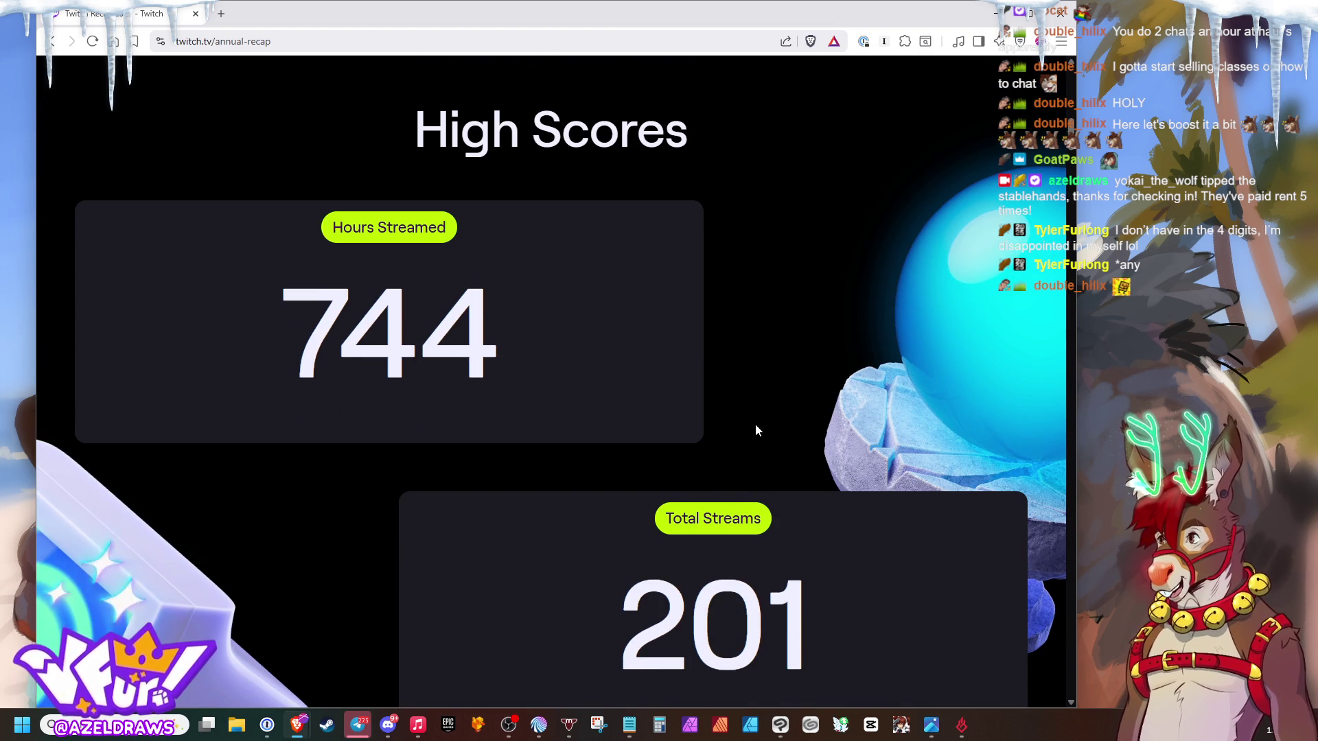
scroll(754, 431, down, 1)
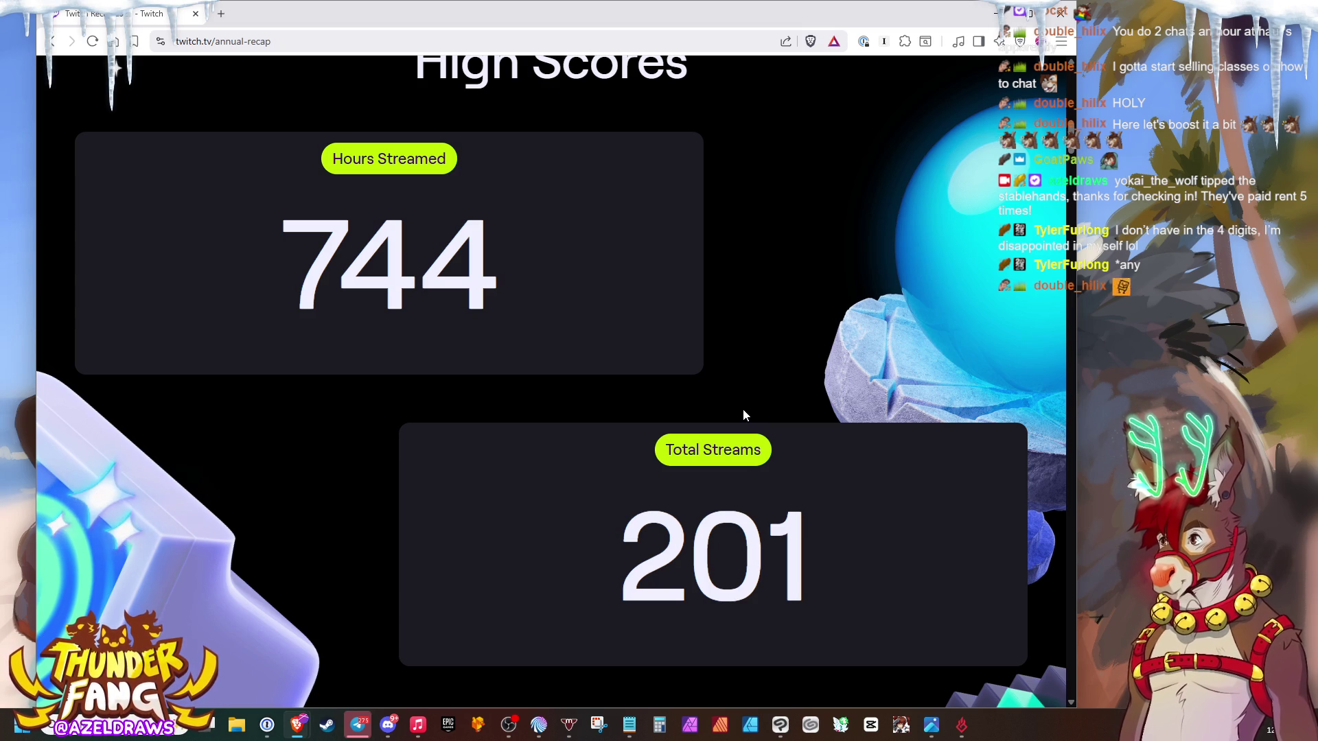
scroll(705, 396, down, 1)
scroll(701, 363, down, 3)
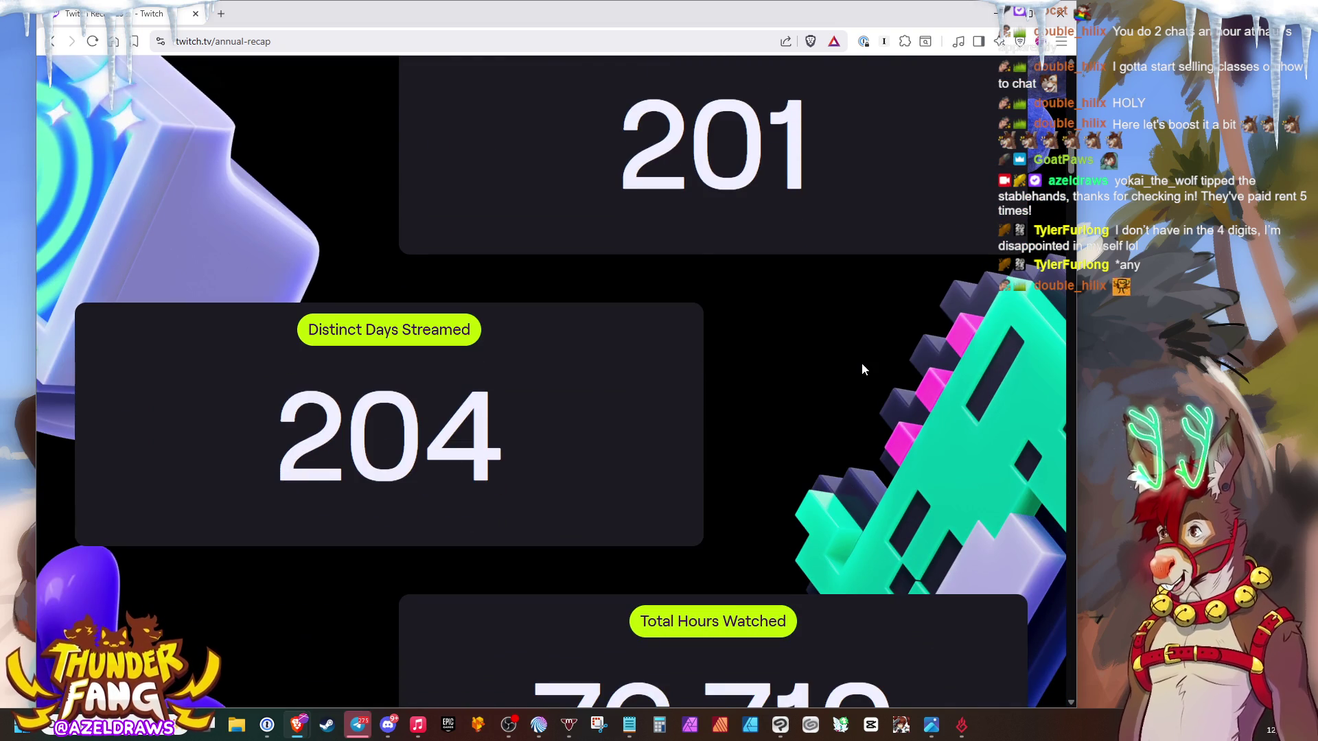
scroll(863, 368, up, 1)
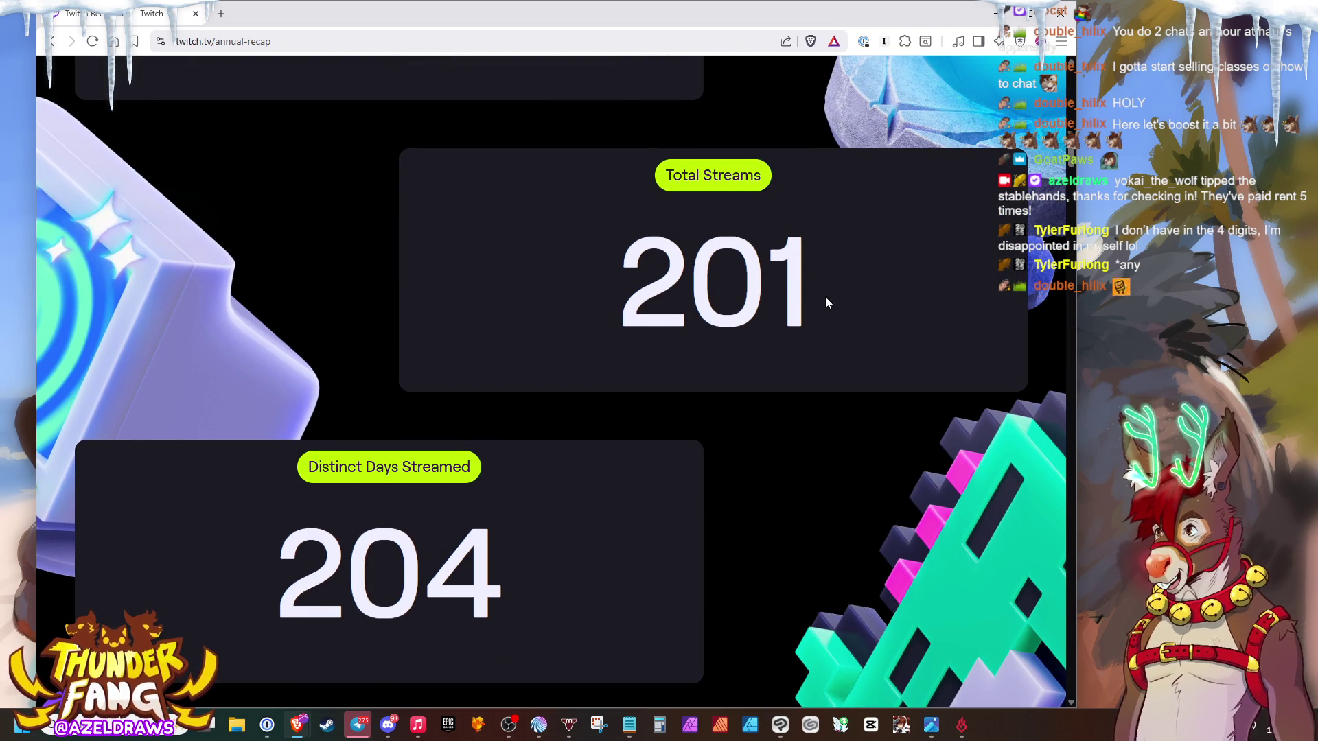
- Highlight the 204 distinct days and 76,710 hours watched figures, clearing each selection
drag(825, 305, 605, 308)
drag(527, 572, 211, 589)
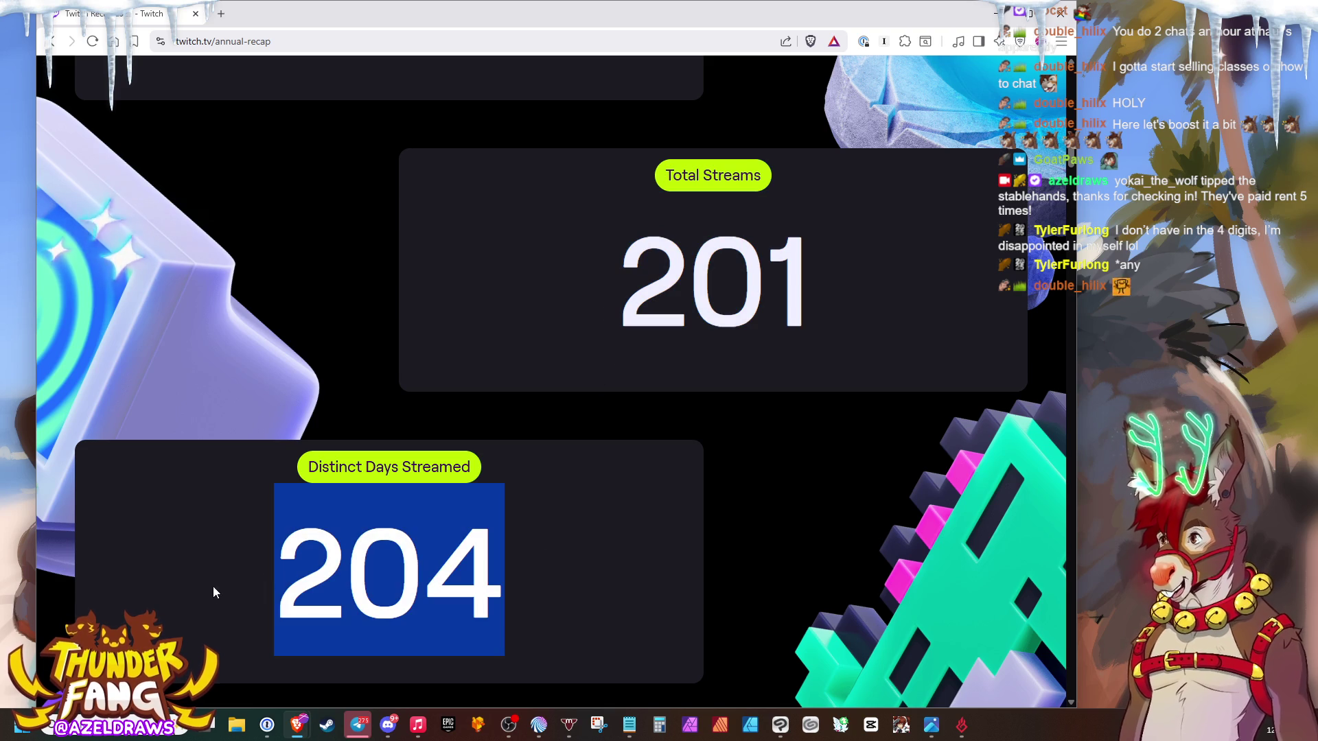
click(537, 577)
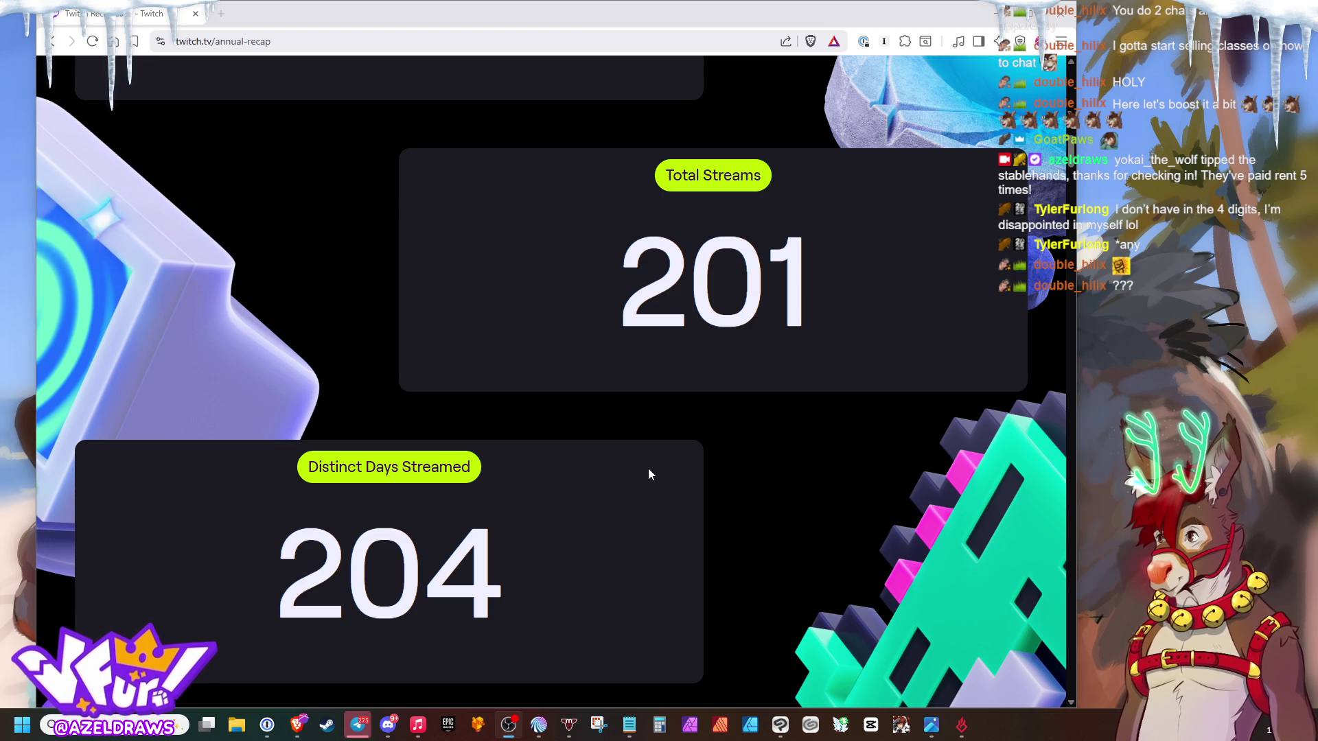
scroll(644, 475, down, 3)
scroll(647, 465, down, 2)
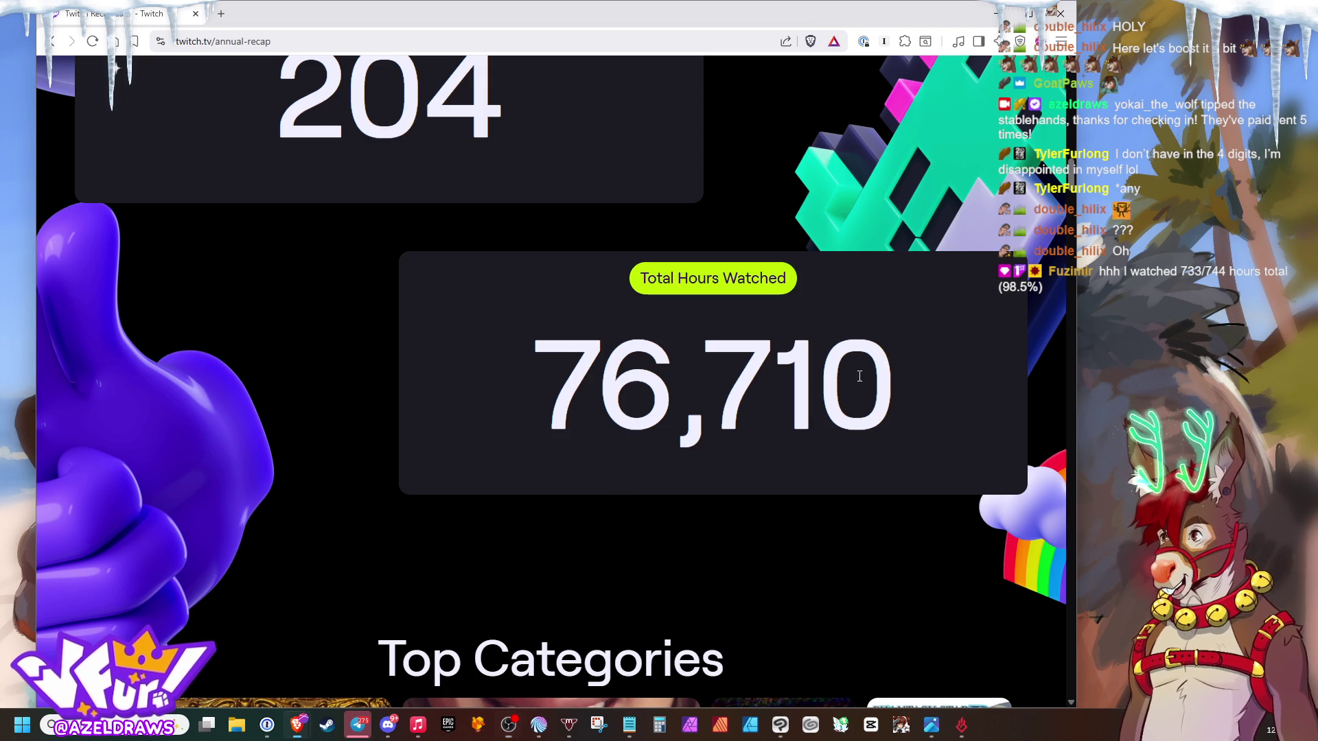
drag(879, 382, 527, 404)
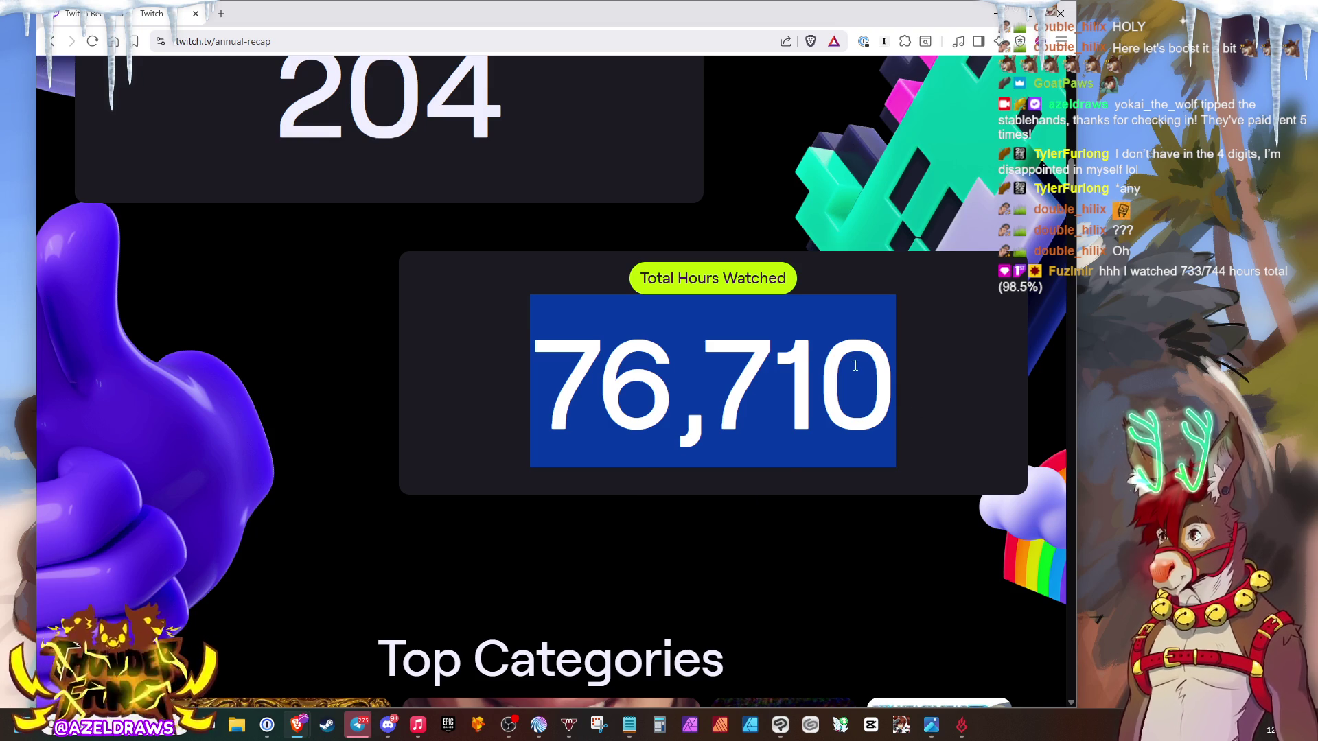
click(932, 396)
scroll(846, 326, down, 5)
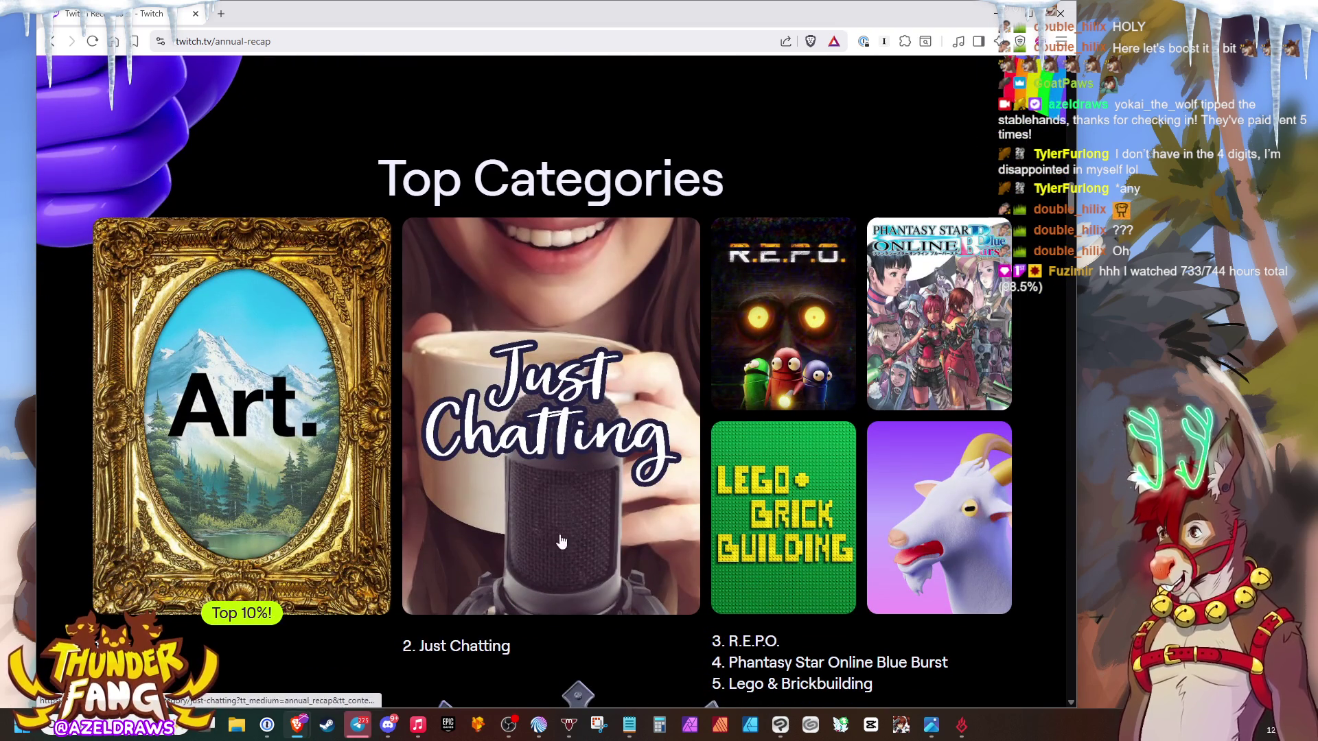
scroll(192, 439, down, 1)
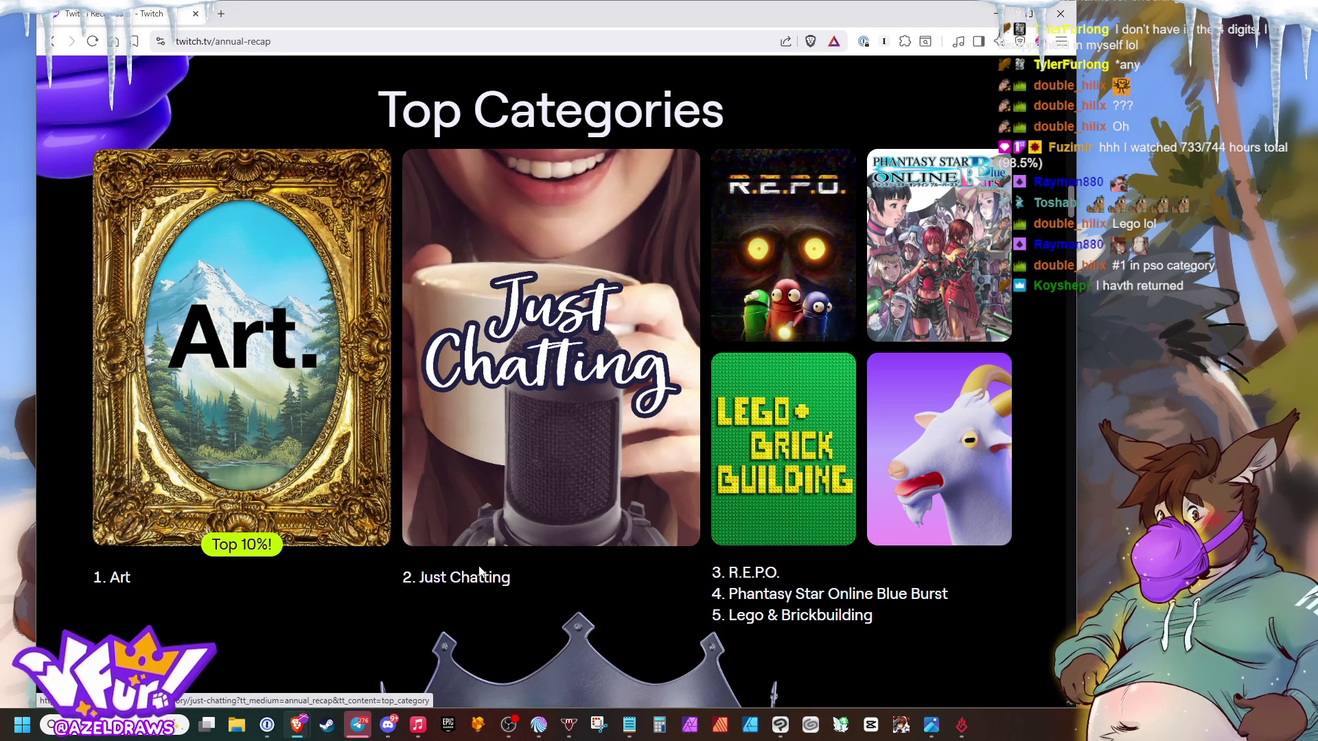
scroll(384, 528, down, 3)
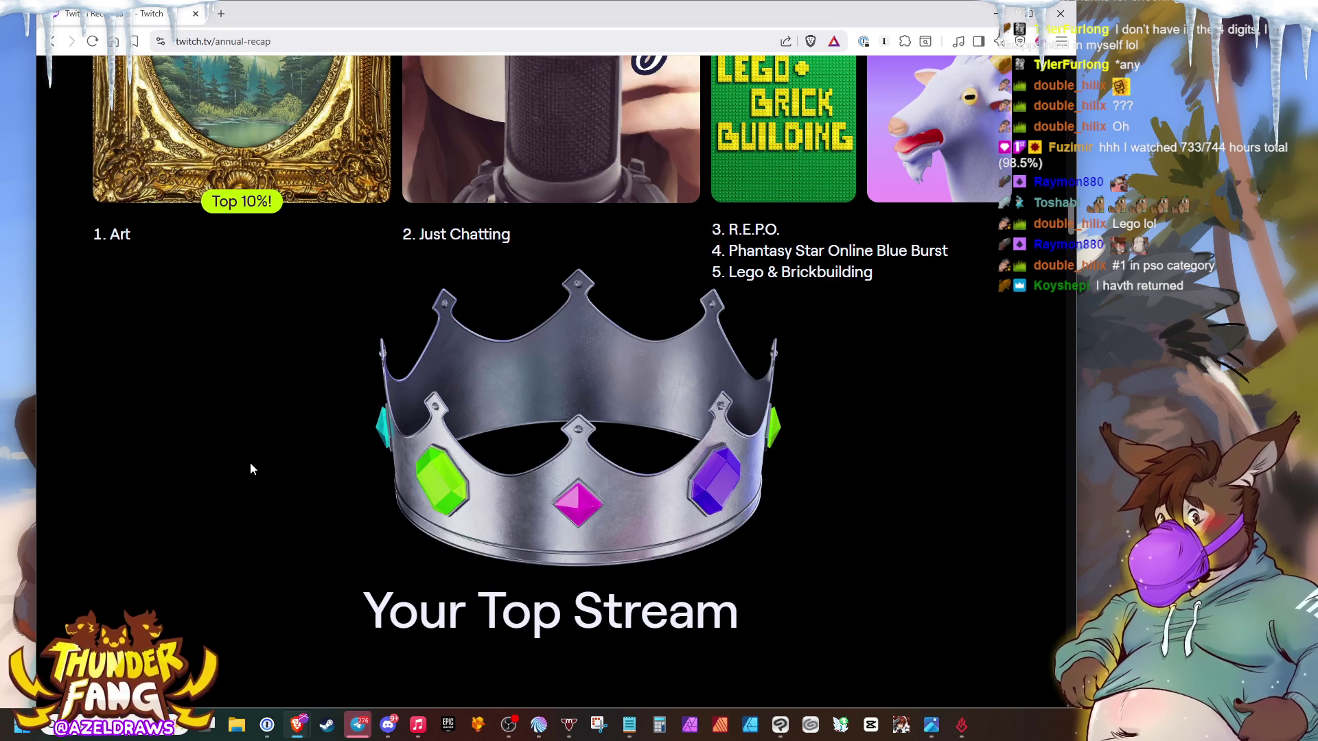
scroll(251, 468, down, 3)
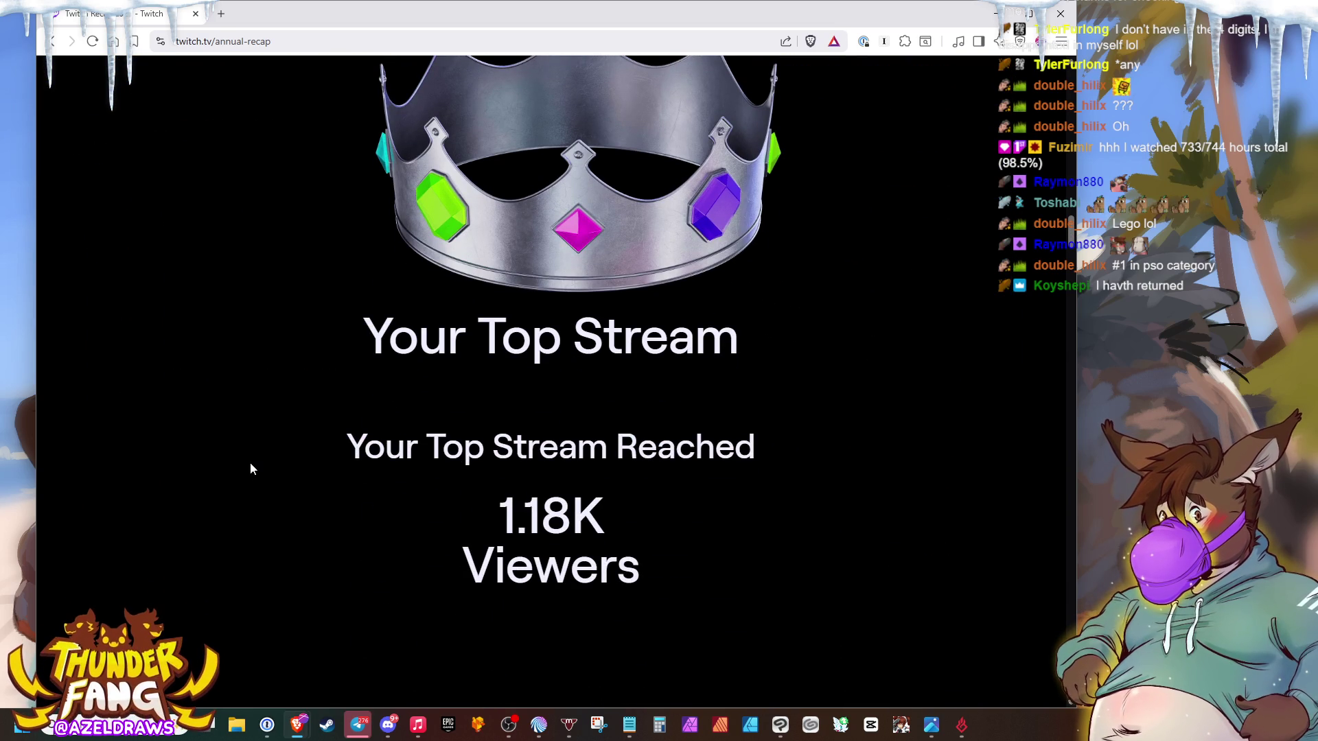
scroll(257, 463, down, 3)
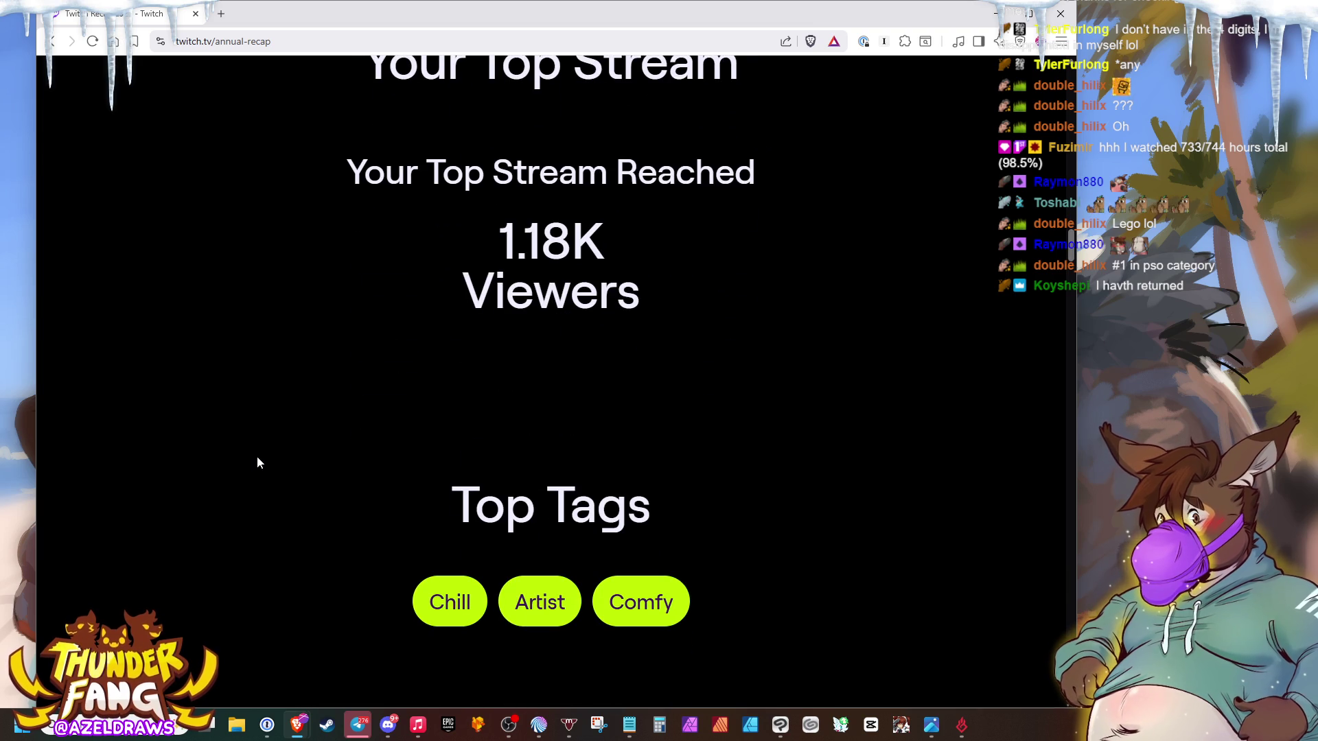
scroll(257, 462, down, 2)
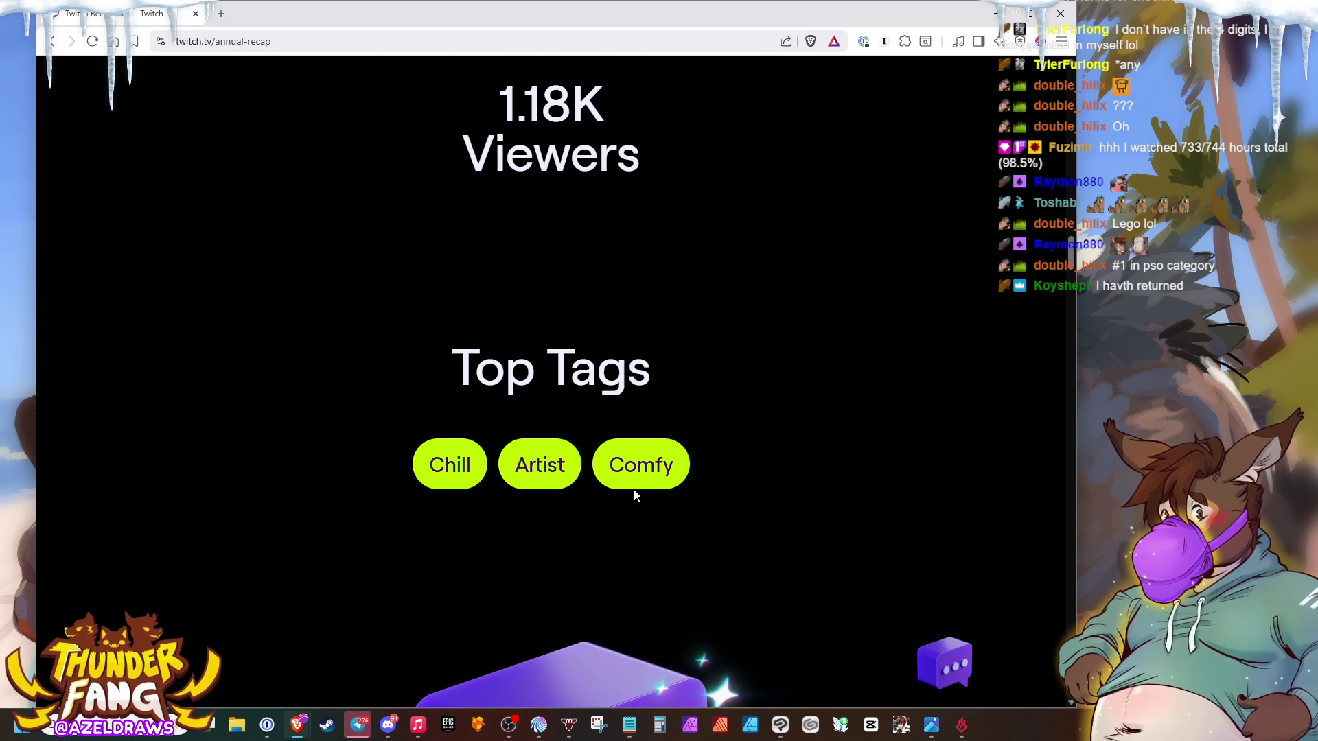
scroll(633, 482, down, 2)
scroll(634, 481, down, 3)
scroll(779, 386, down, 1)
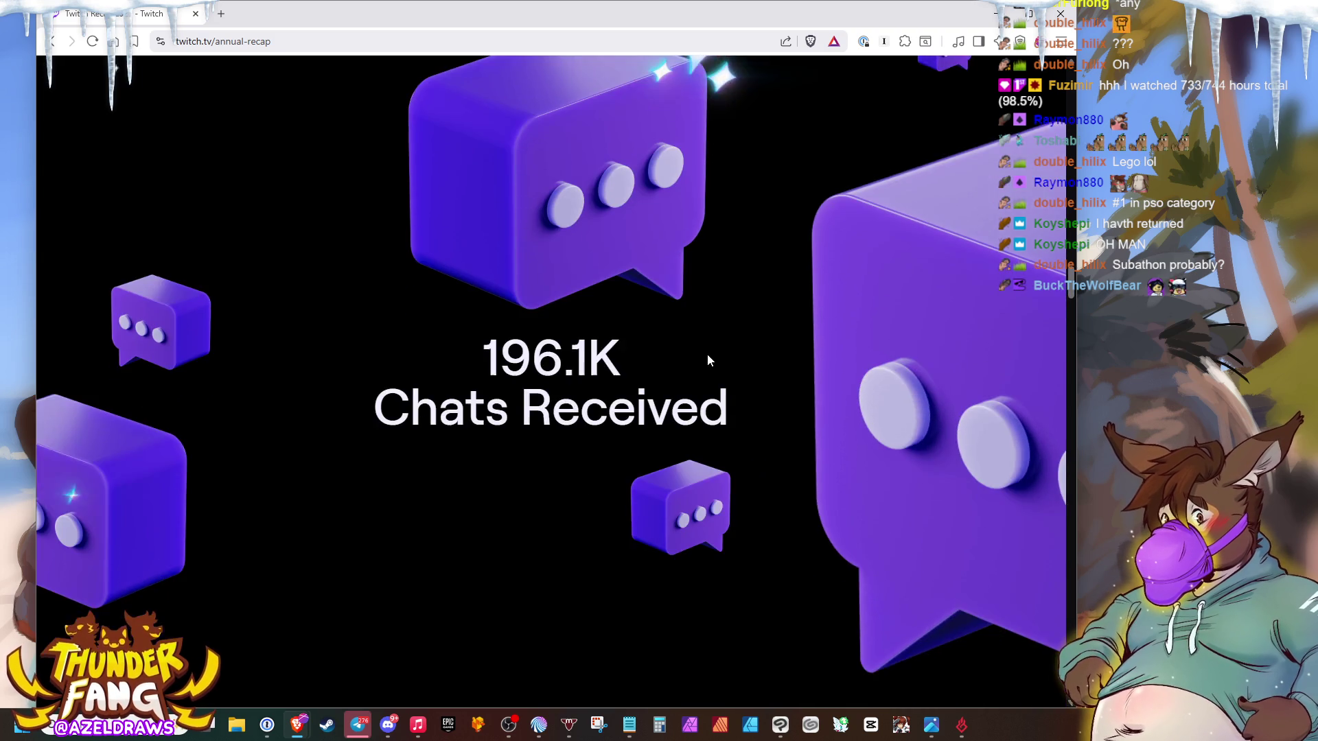
scroll(709, 356, down, 5)
scroll(719, 336, down, 2)
scroll(855, 278, down, 2)
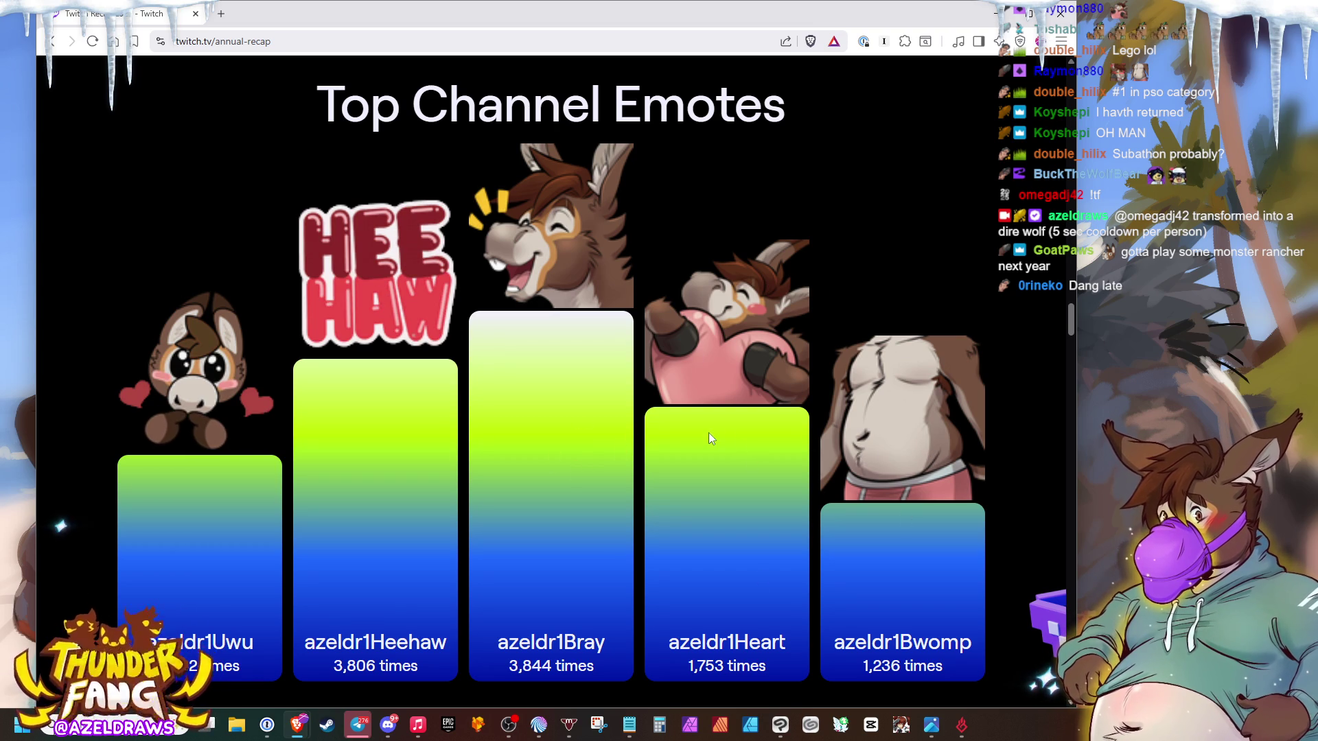
scroll(720, 381, down, 3)
scroll(773, 268, down, 2)
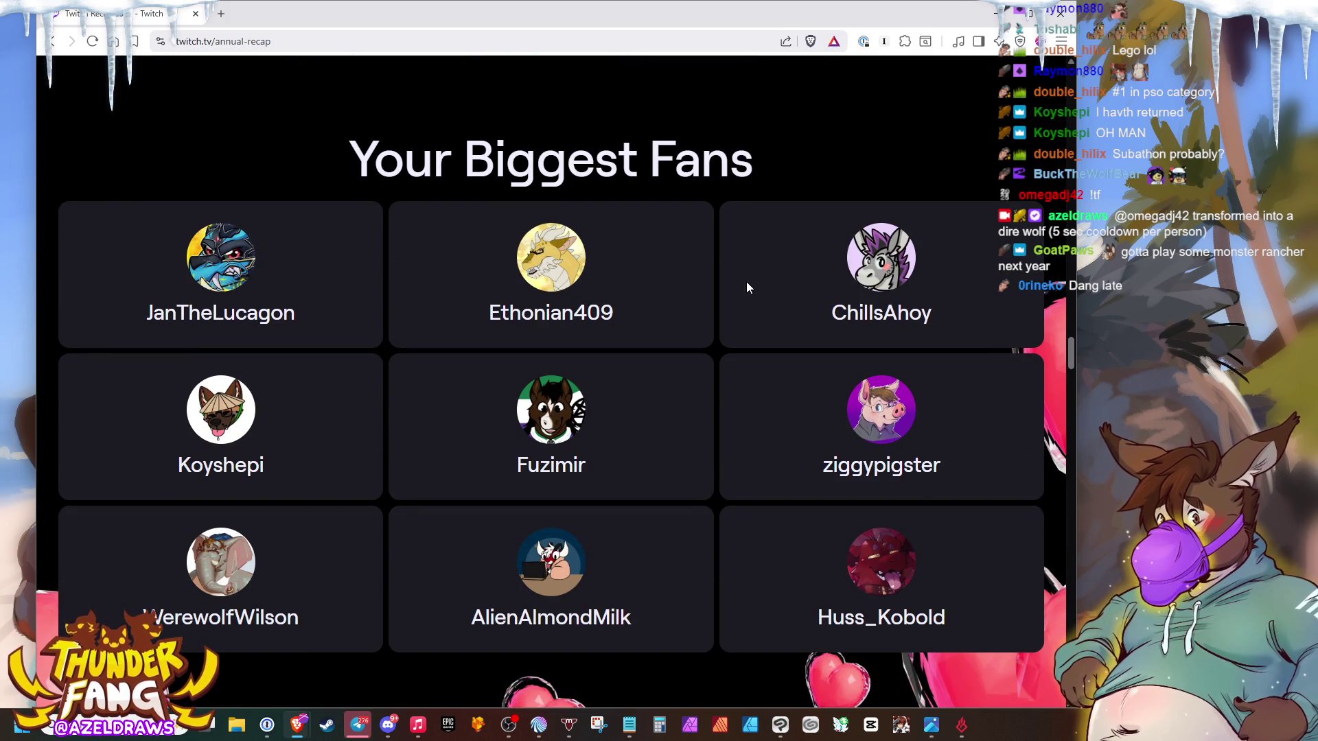
scroll(757, 294, down, 1)
scroll(711, 280, up, 1)
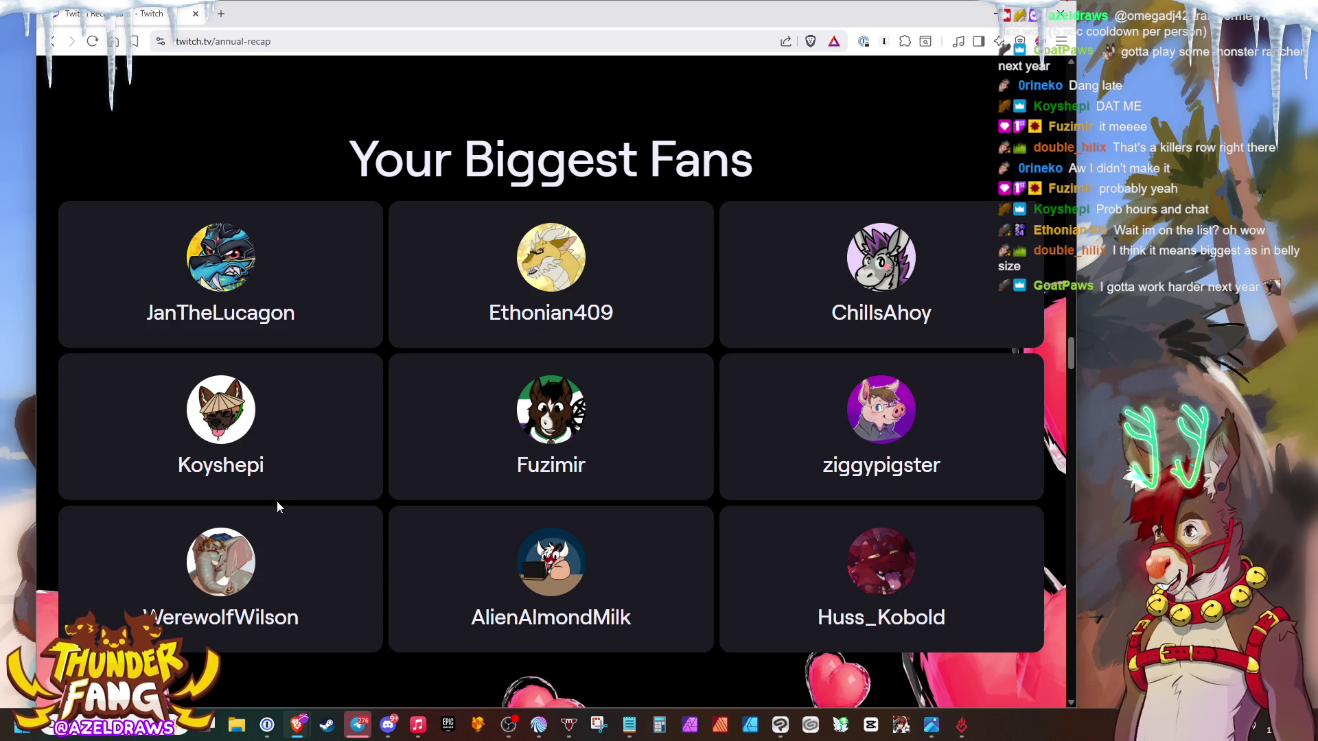
drag(273, 465, 181, 470)
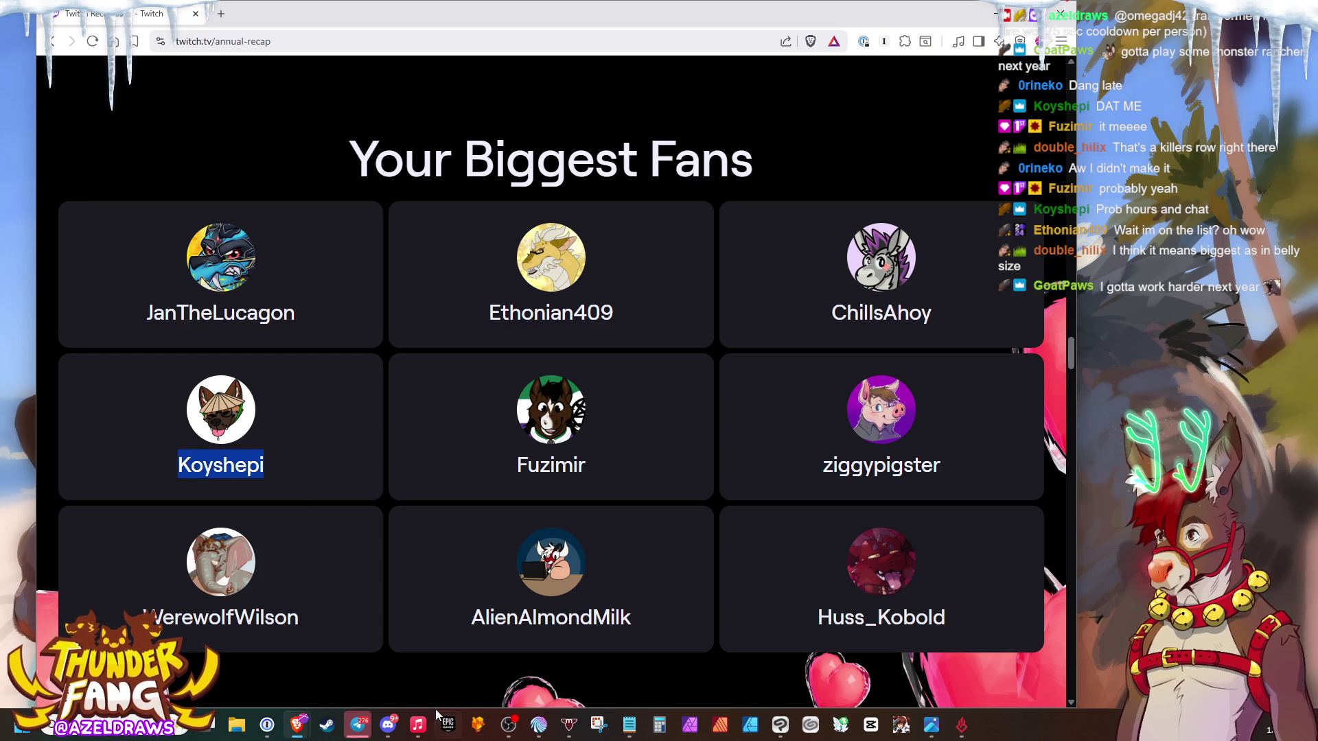
click(328, 461)
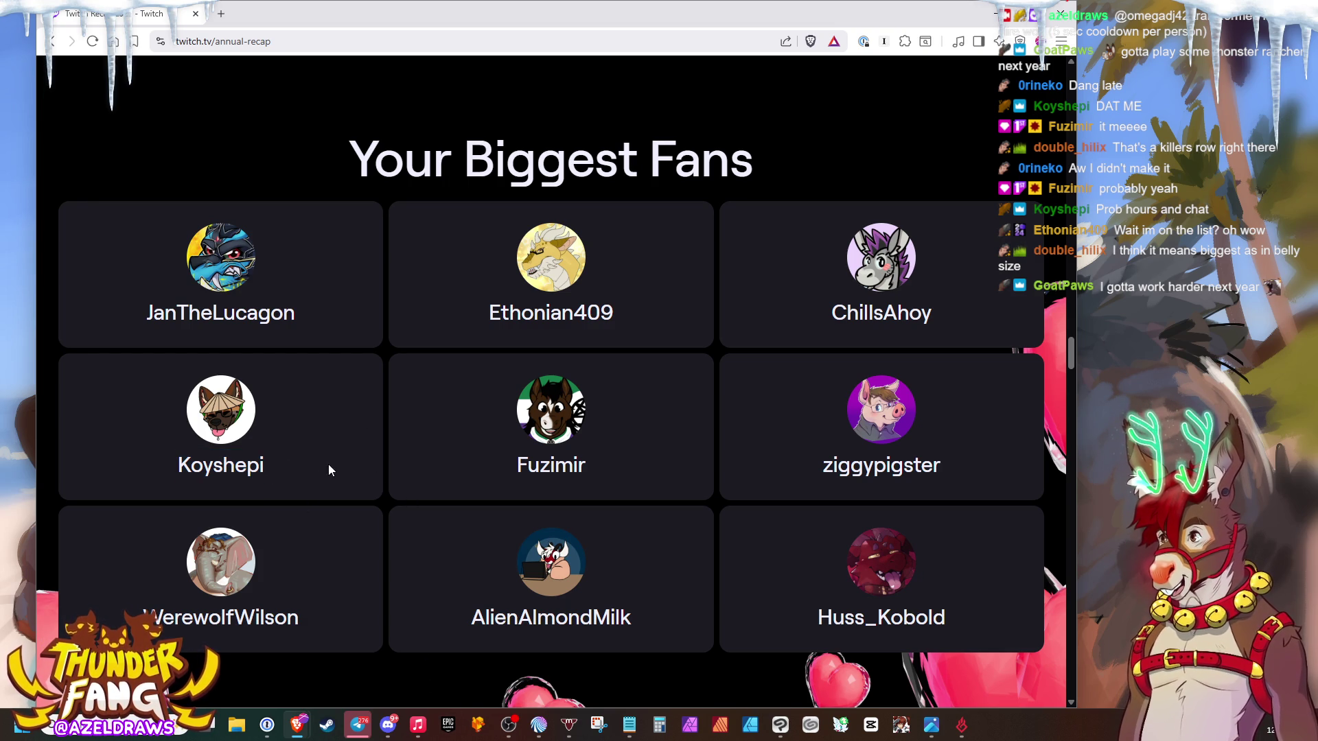
scroll(368, 443, down, 3)
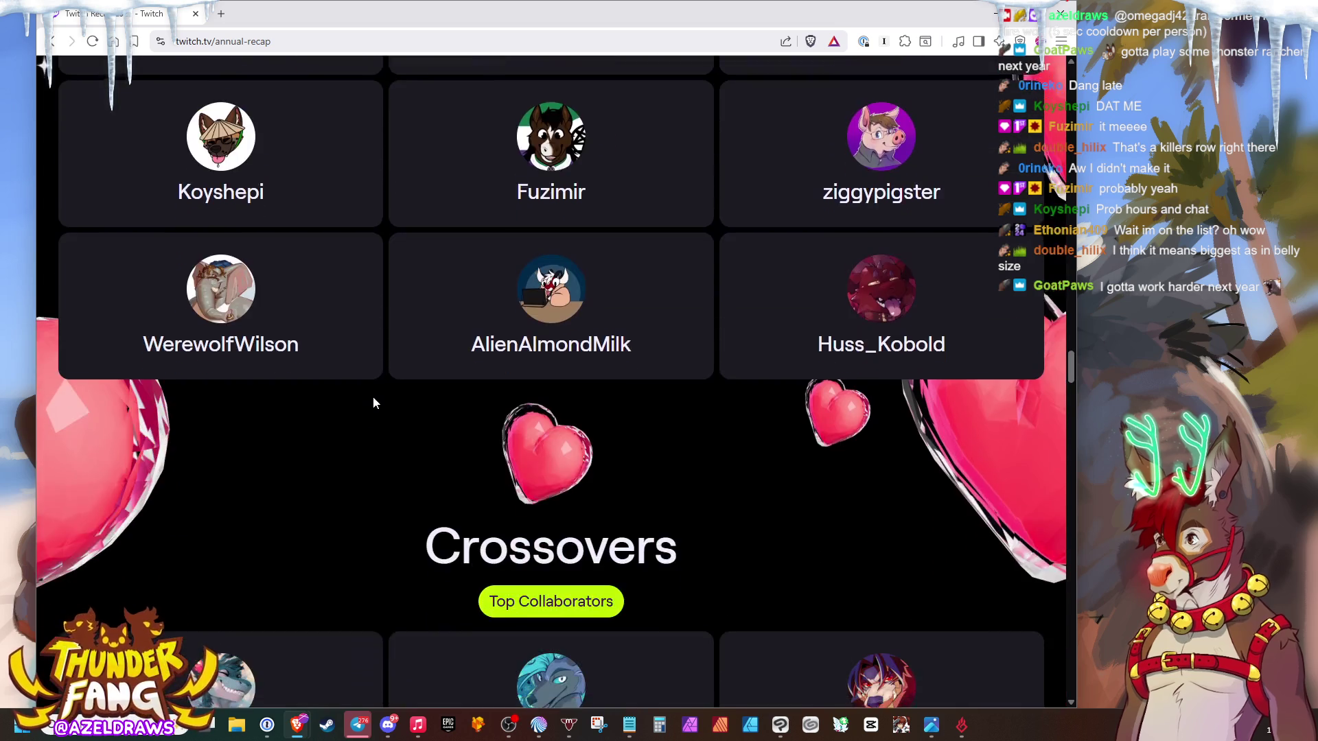
scroll(371, 402, down, 2)
scroll(374, 276, down, 1)
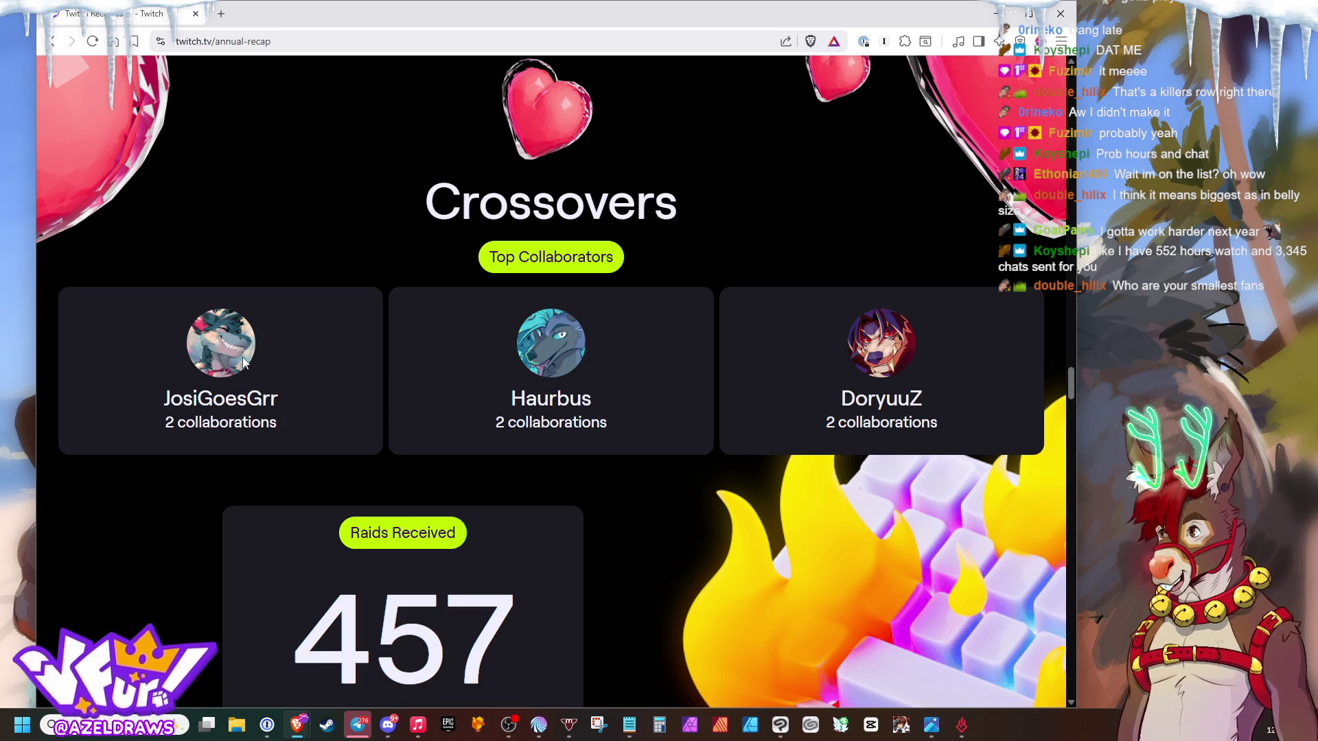
scroll(286, 364, down, 3)
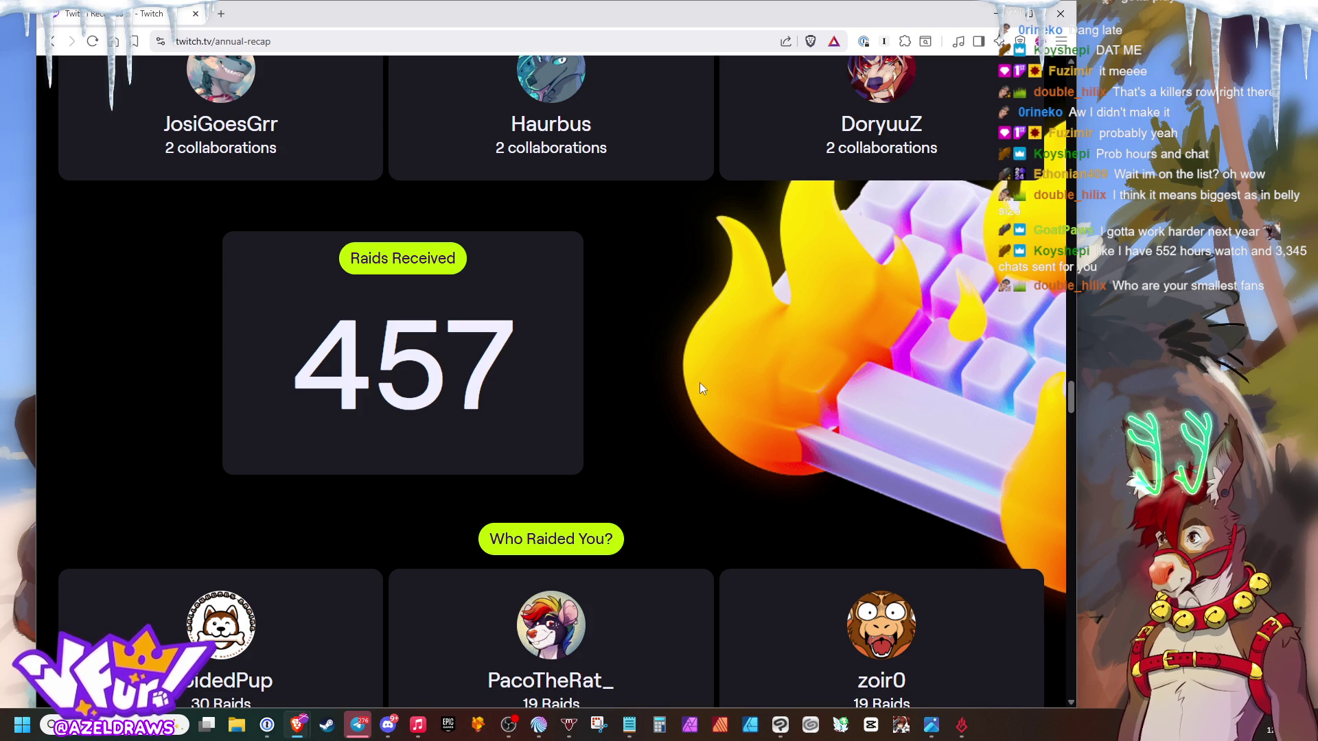
scroll(705, 381, down, 2)
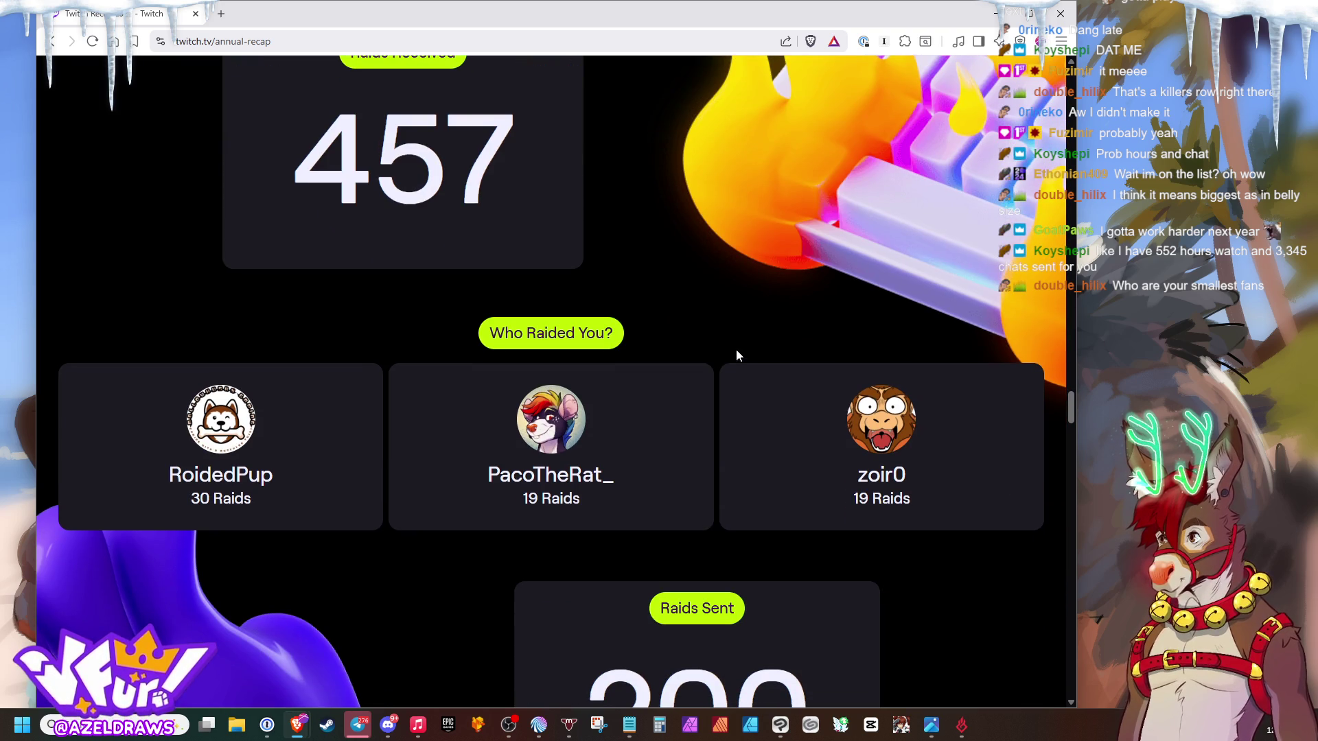
- Briefly highlight the RoidedPup raider name and the 200 raids sent figure while reading the raid stats
drag(211, 474, 276, 486)
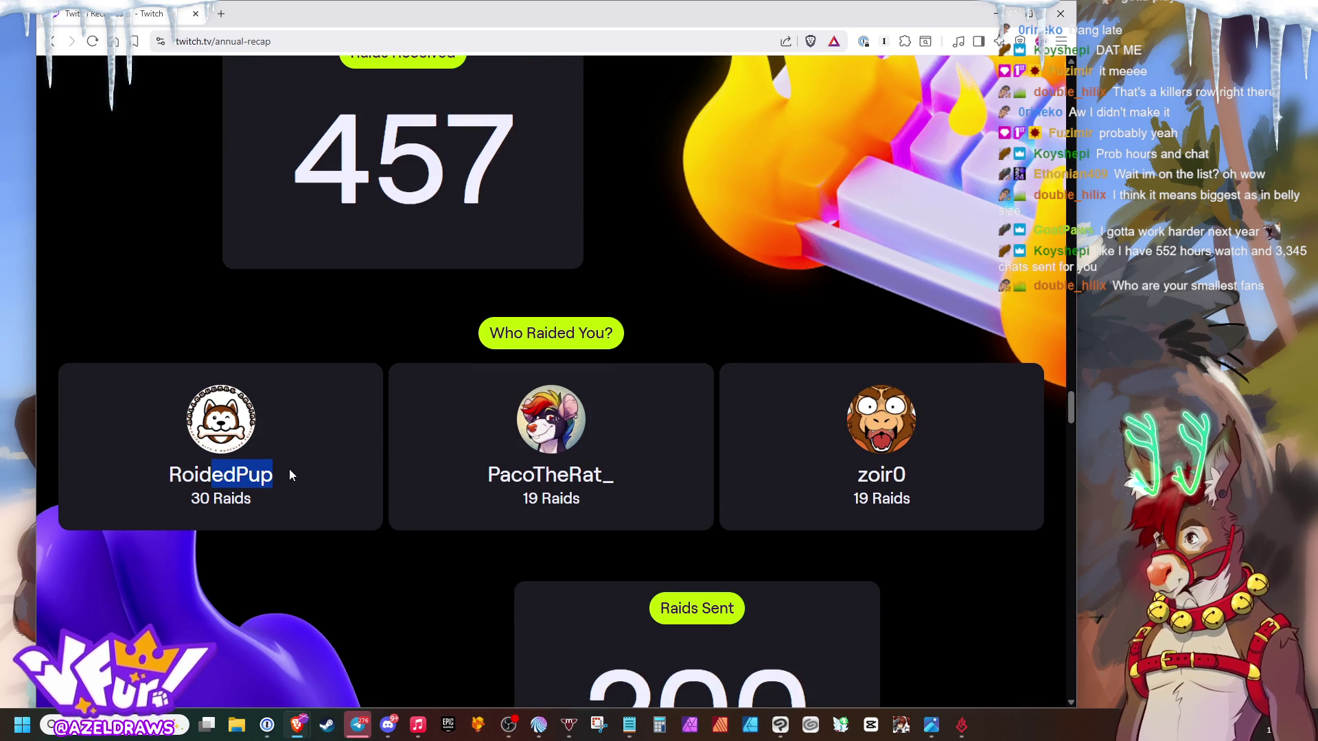
click(252, 475)
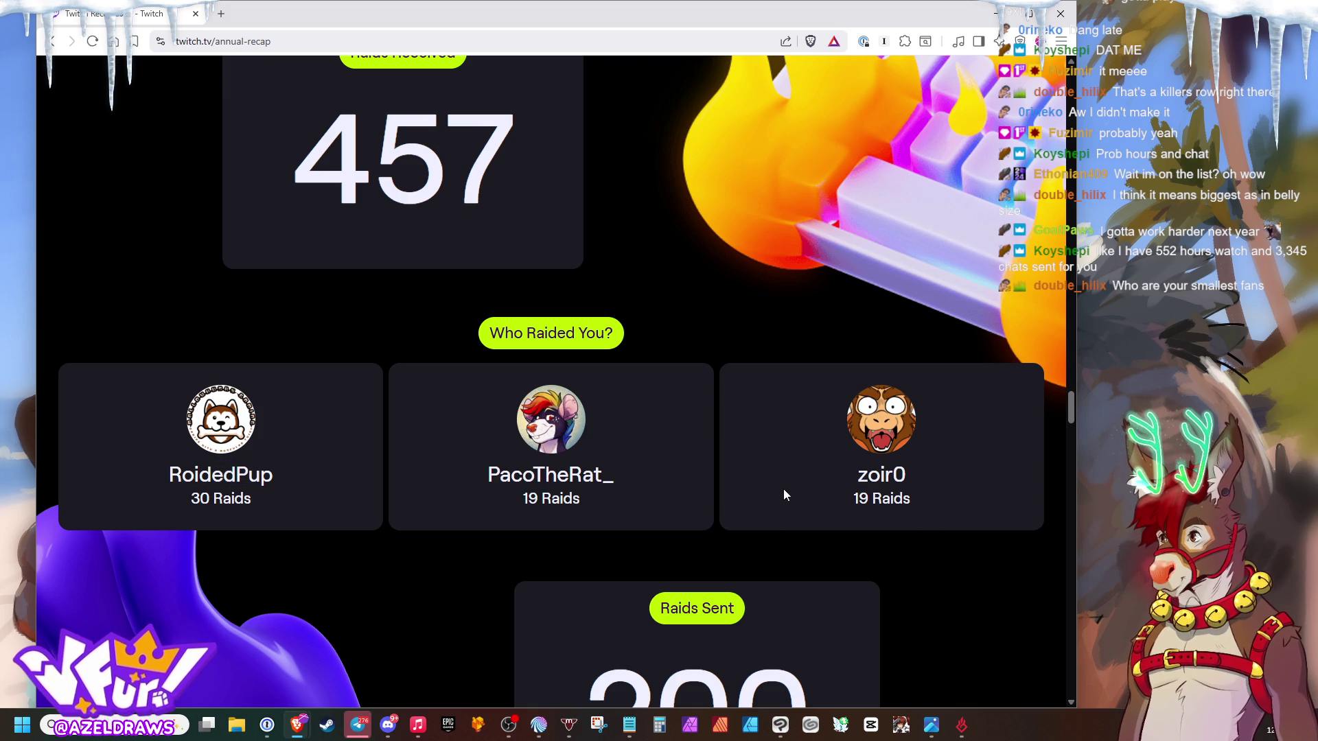
scroll(789, 472, down, 2)
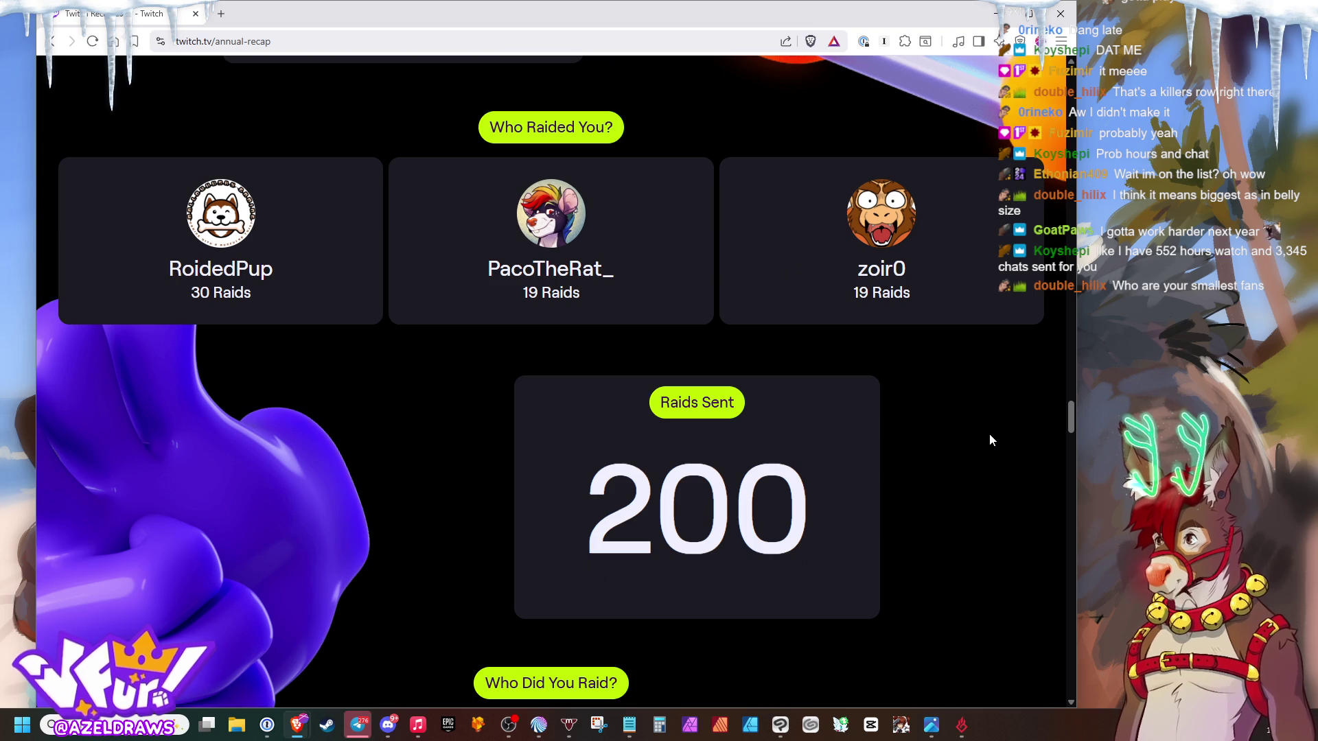
triple_click(818, 503)
click(819, 502)
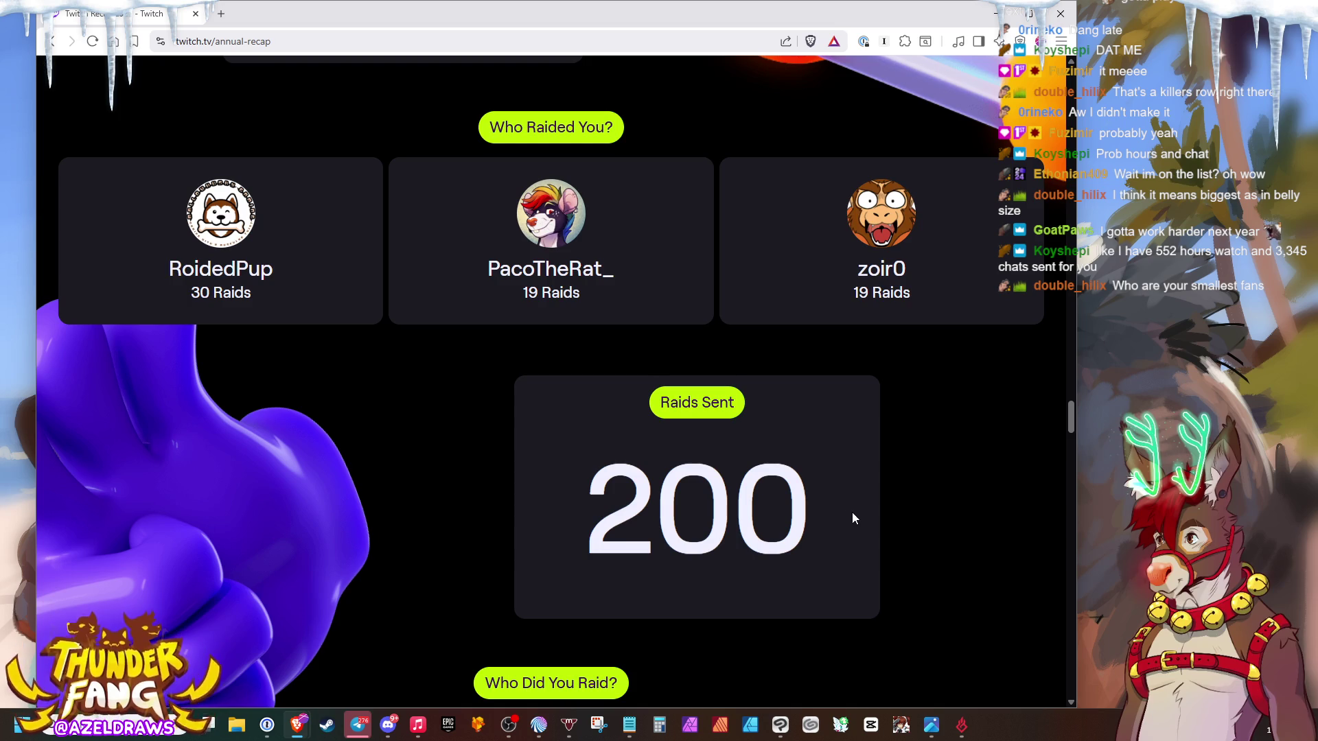
scroll(853, 511, down, 1)
scroll(836, 504, down, 2)
scroll(818, 471, down, 1)
scroll(758, 472, down, 1)
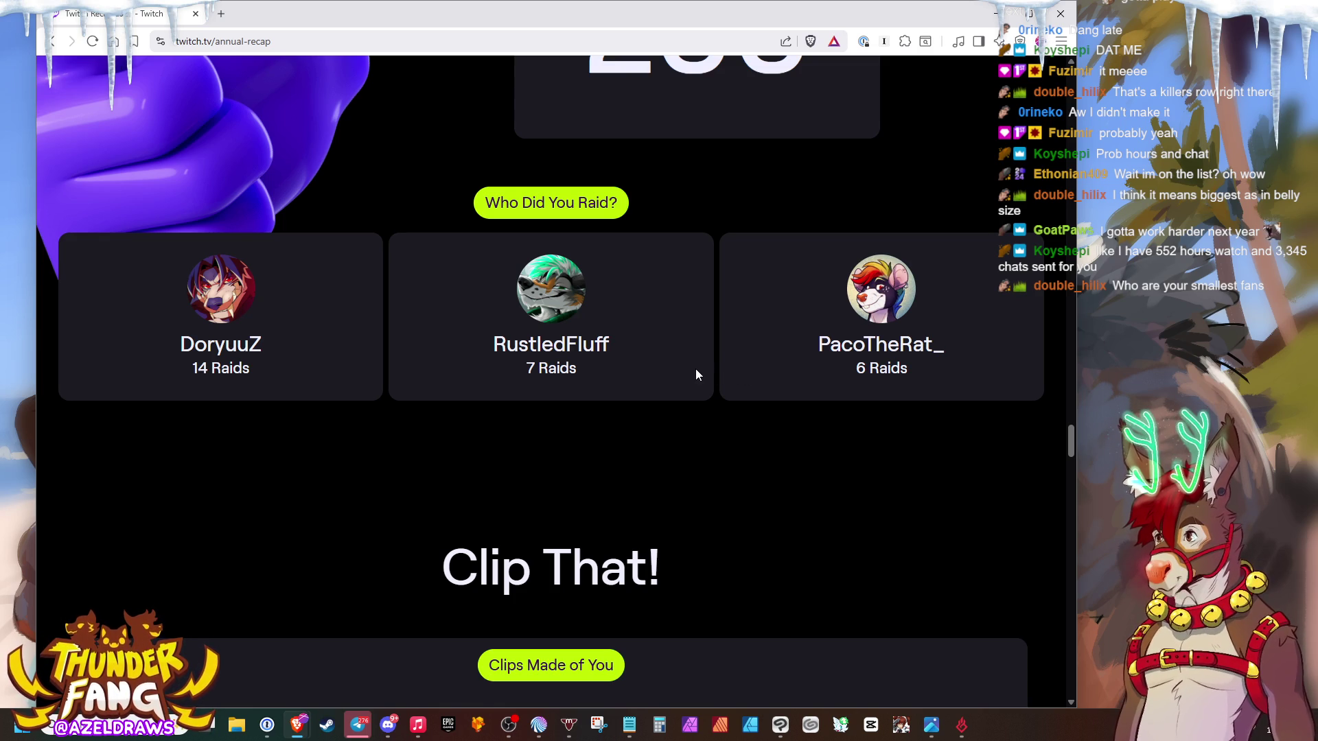
scroll(697, 369, down, 2)
scroll(724, 354, down, 2)
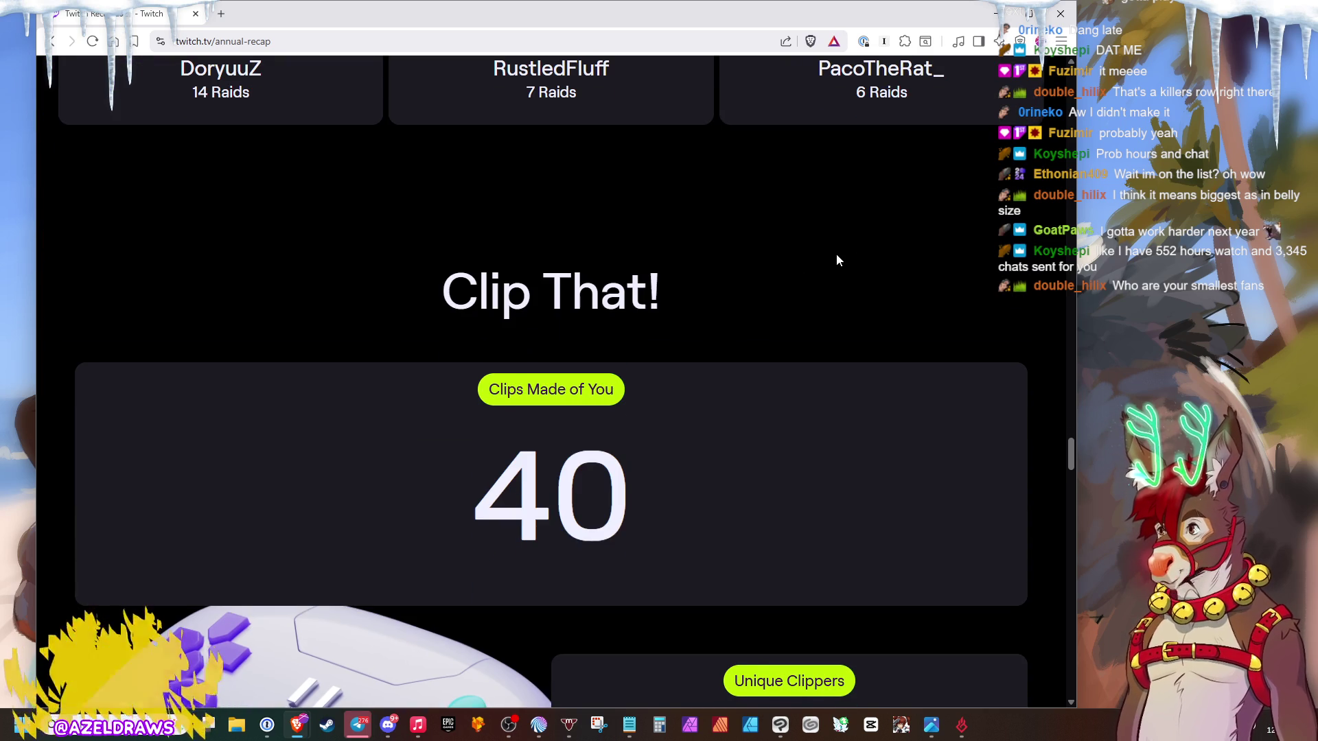
scroll(837, 261, down, 2)
scroll(842, 252, down, 2)
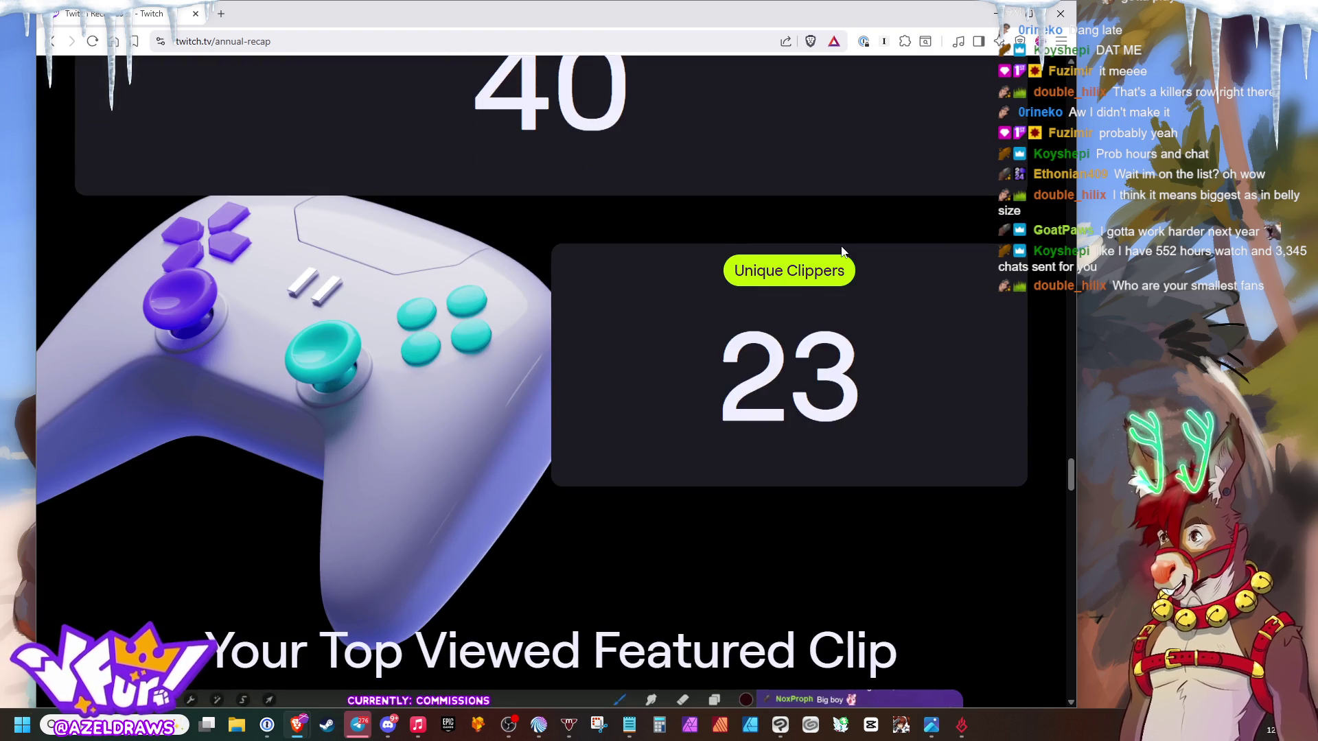
scroll(840, 247, down, 1)
scroll(843, 247, up, 3)
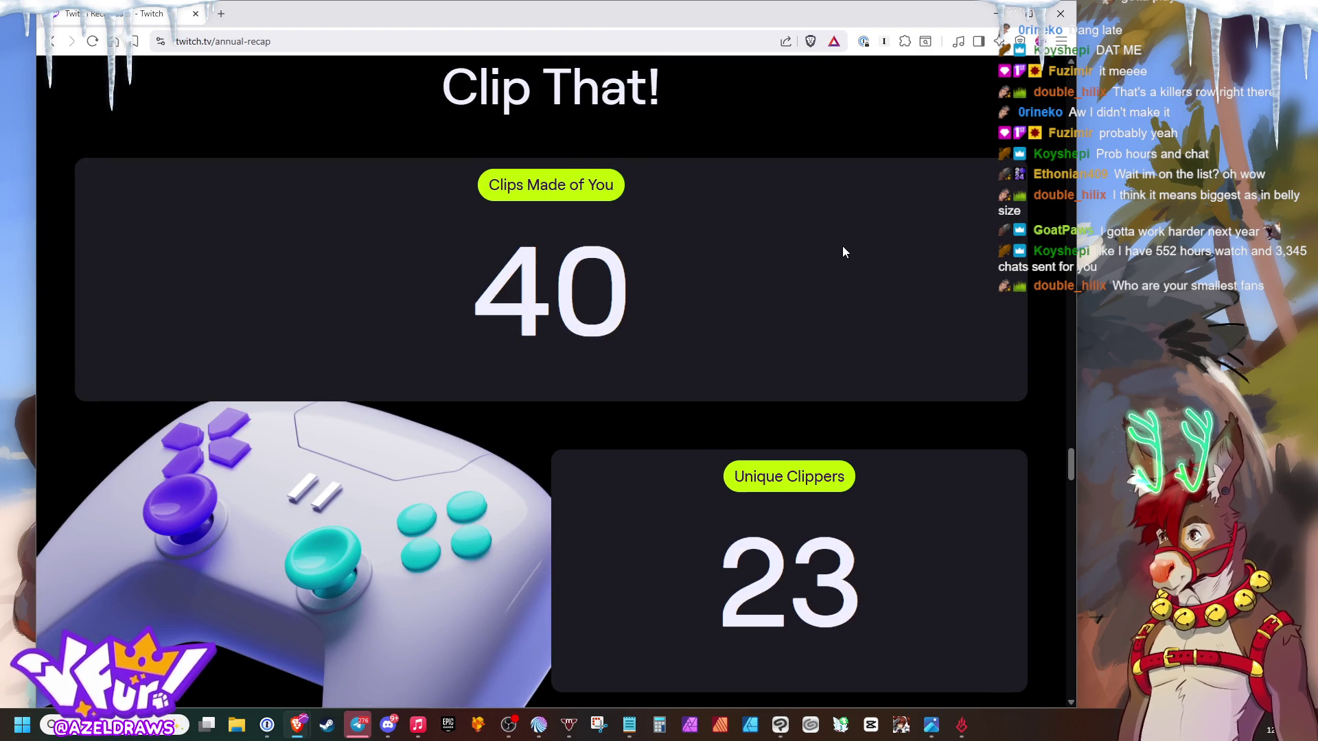
scroll(842, 246, down, 3)
scroll(842, 245, down, 2)
scroll(842, 245, down, 3)
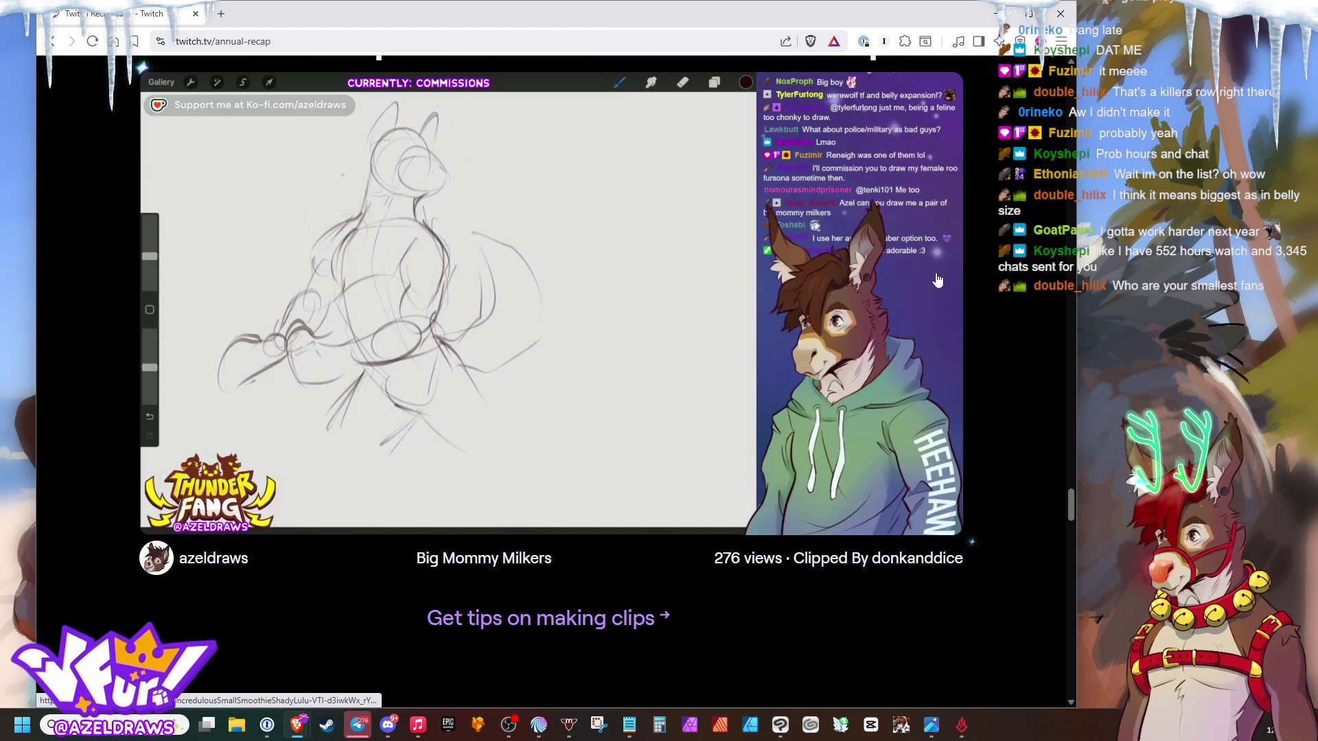
scroll(927, 278, up, 1)
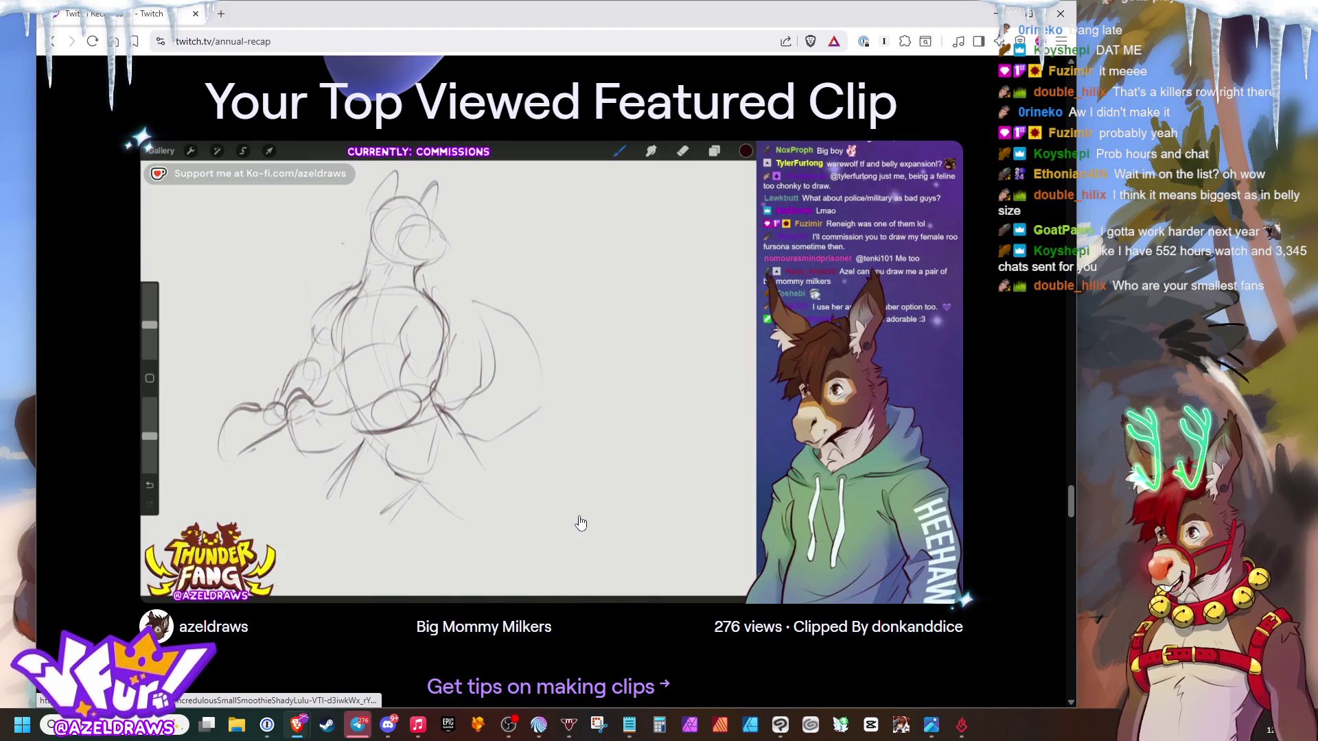
- Open the Big Mommy Milkers featured clip on its own page and play, seek and restart it
click(549, 345)
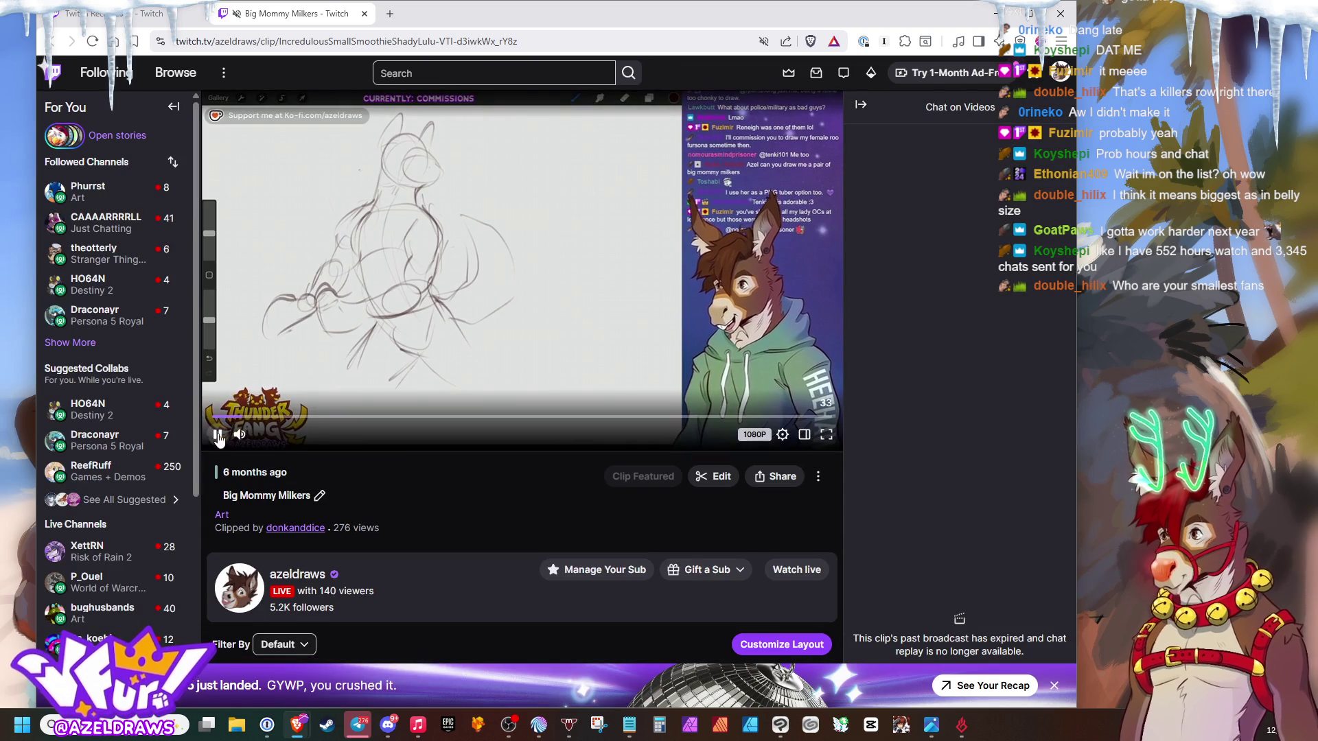
click(219, 434)
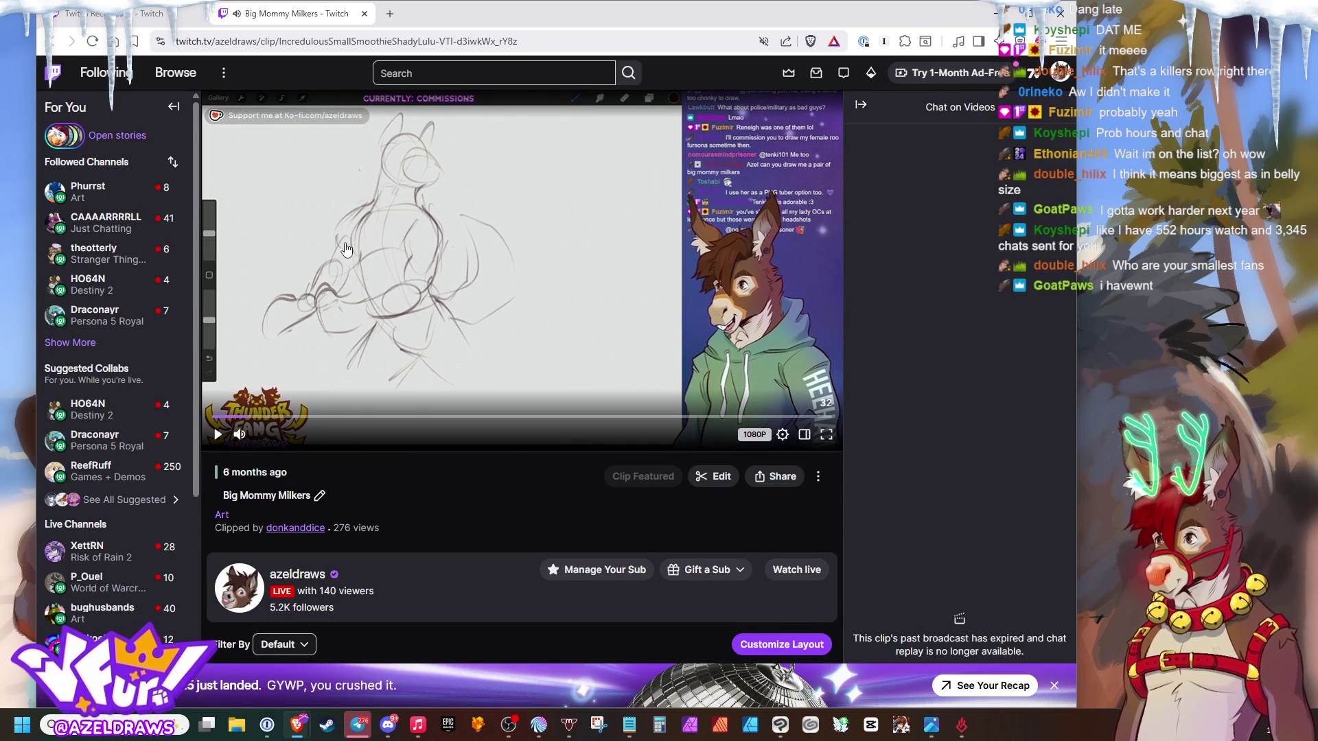
click(223, 417)
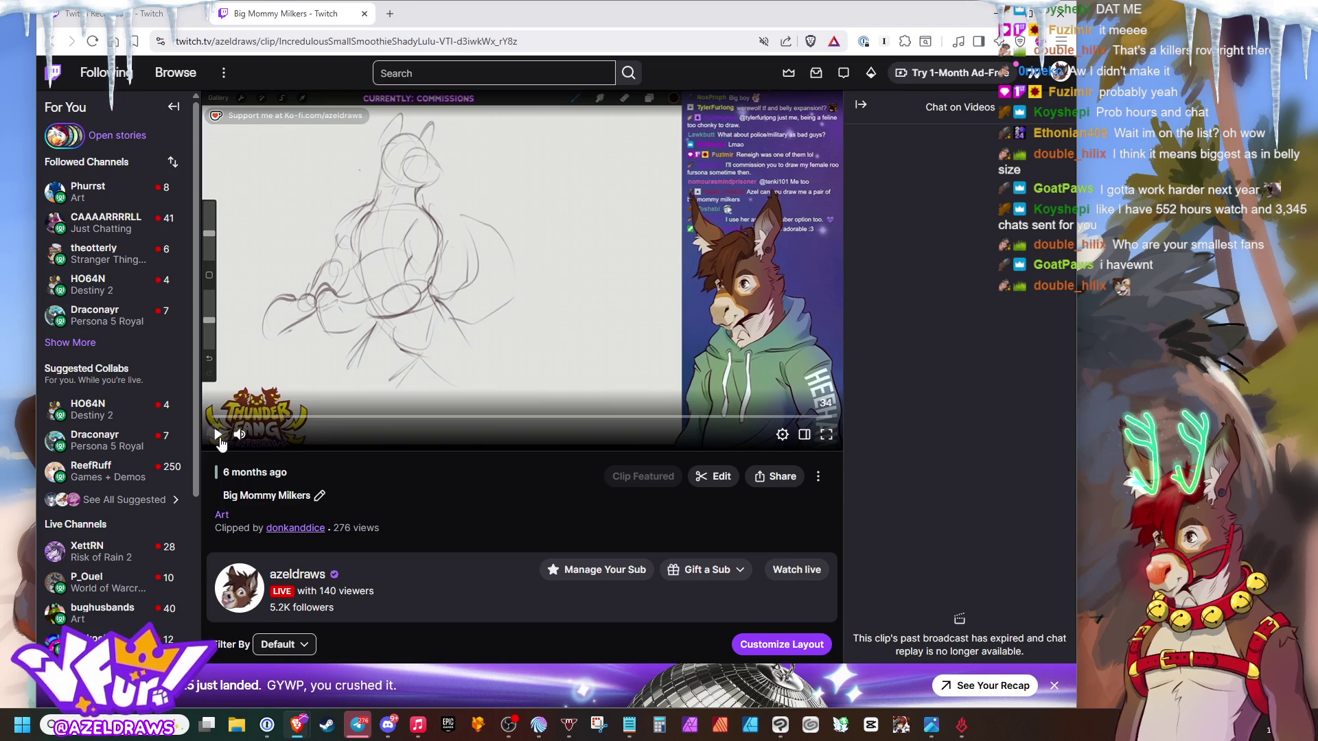
click(510, 451)
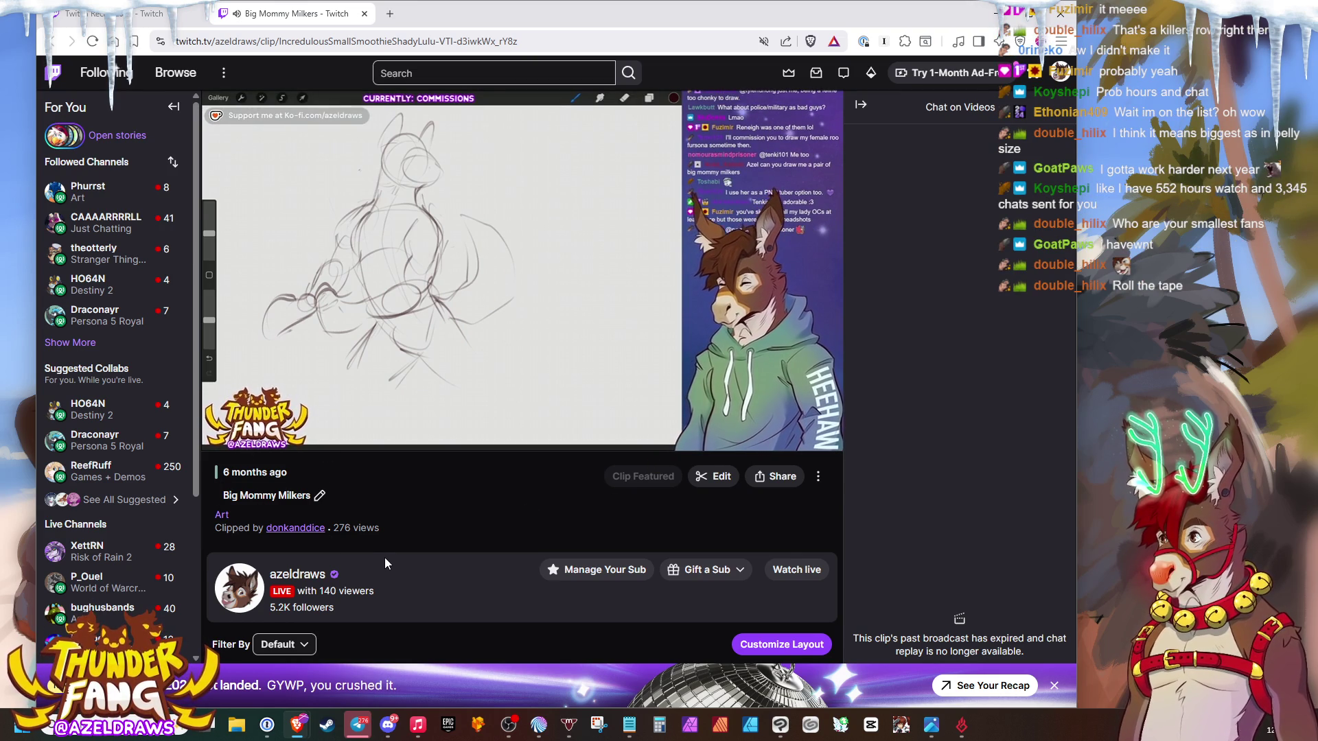
click(220, 435)
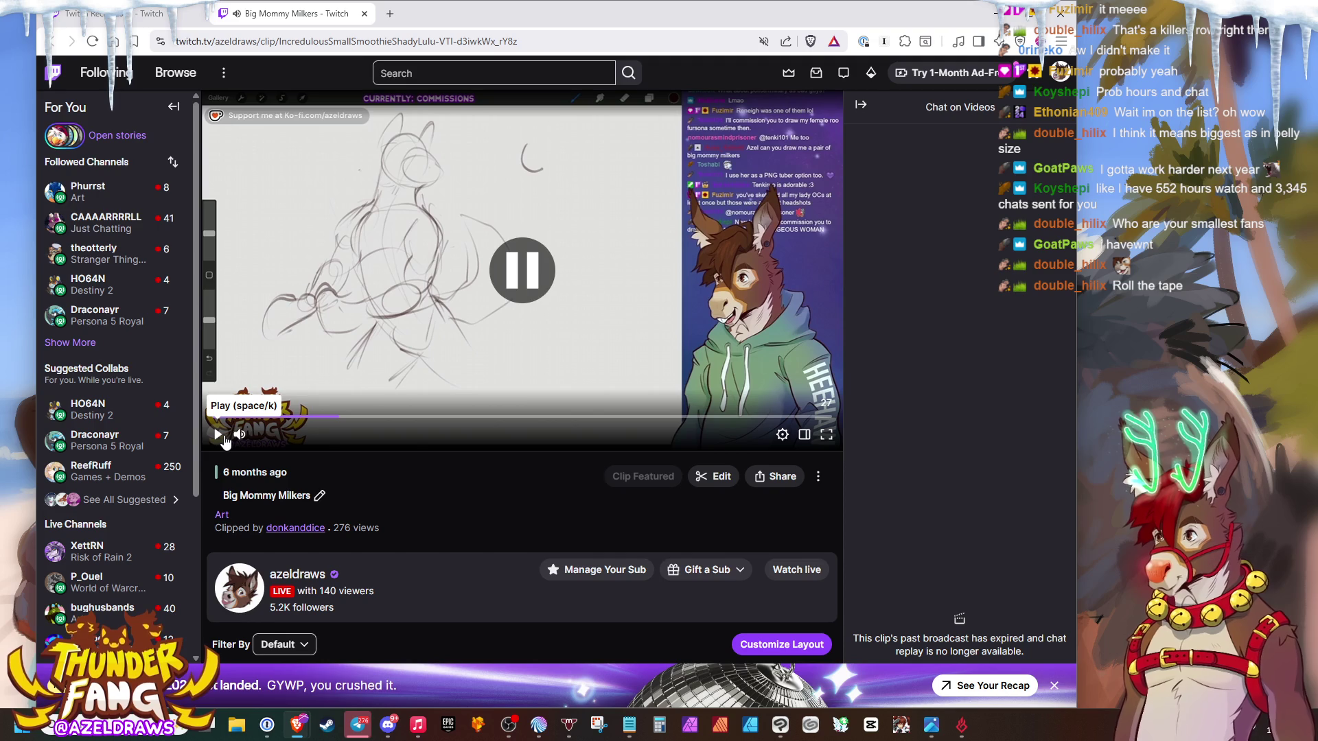
mouse_move(239, 433)
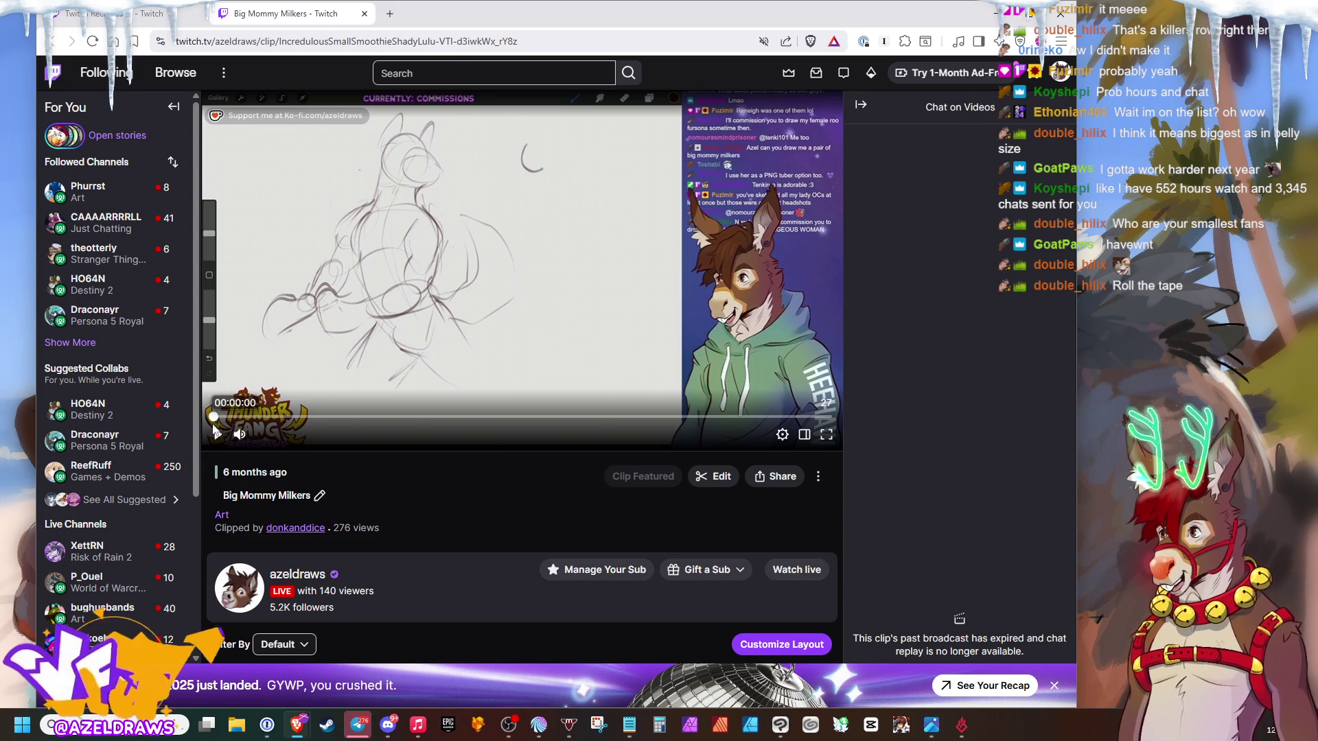
click(216, 430)
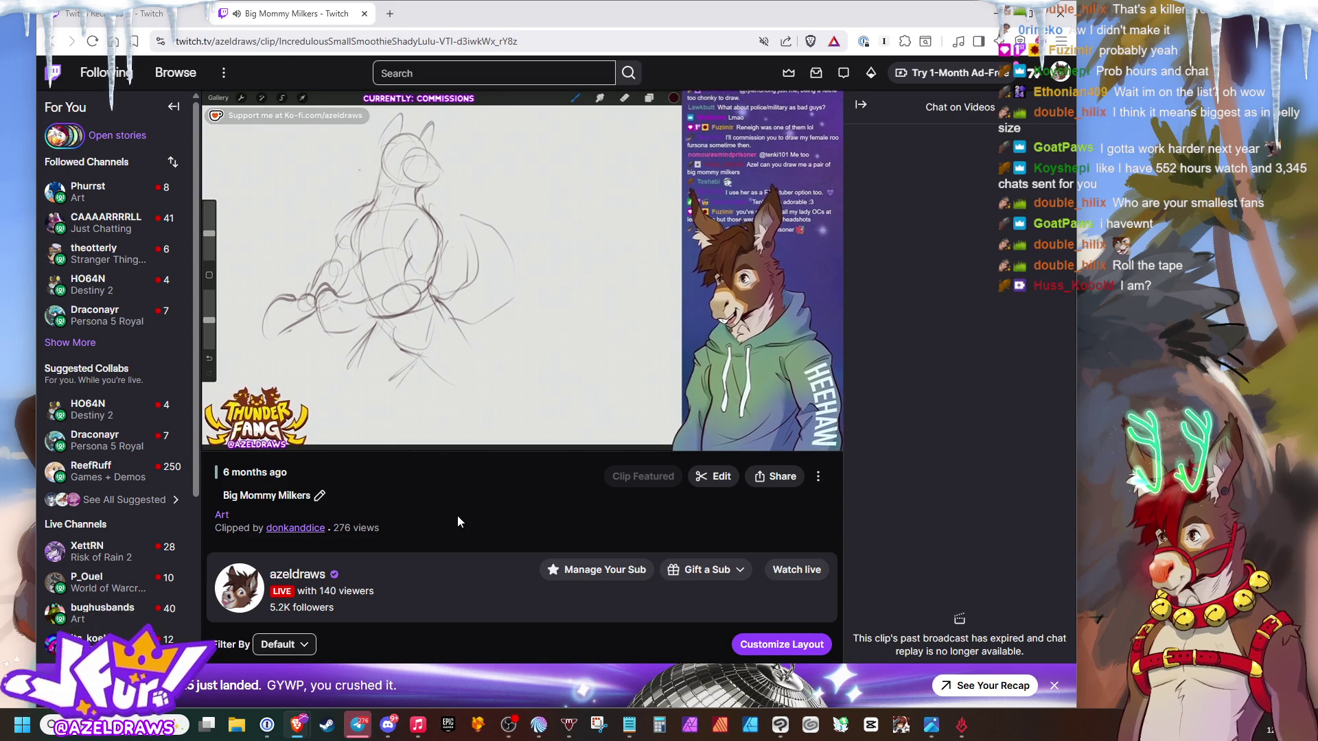
- Bring up the BEACN audio mixer window, then hide it to return to the clip
click(962, 727)
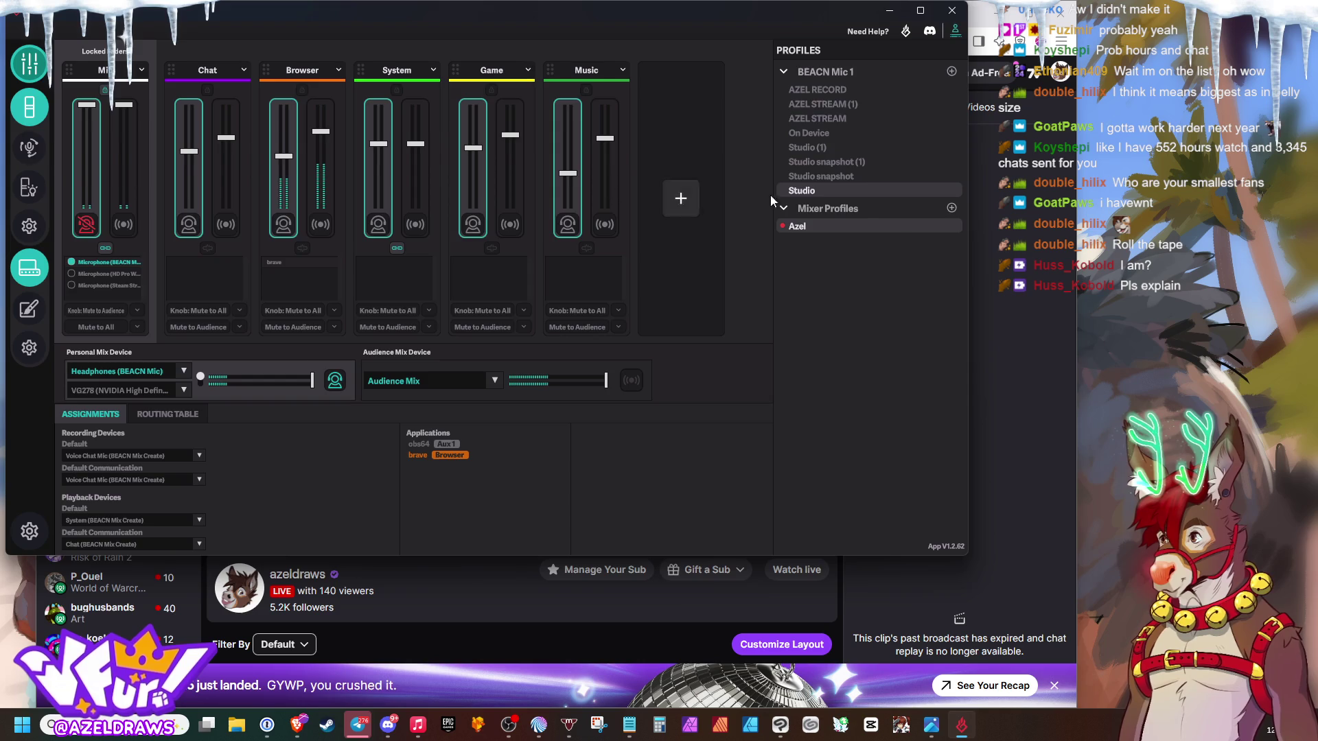
click(1047, 243)
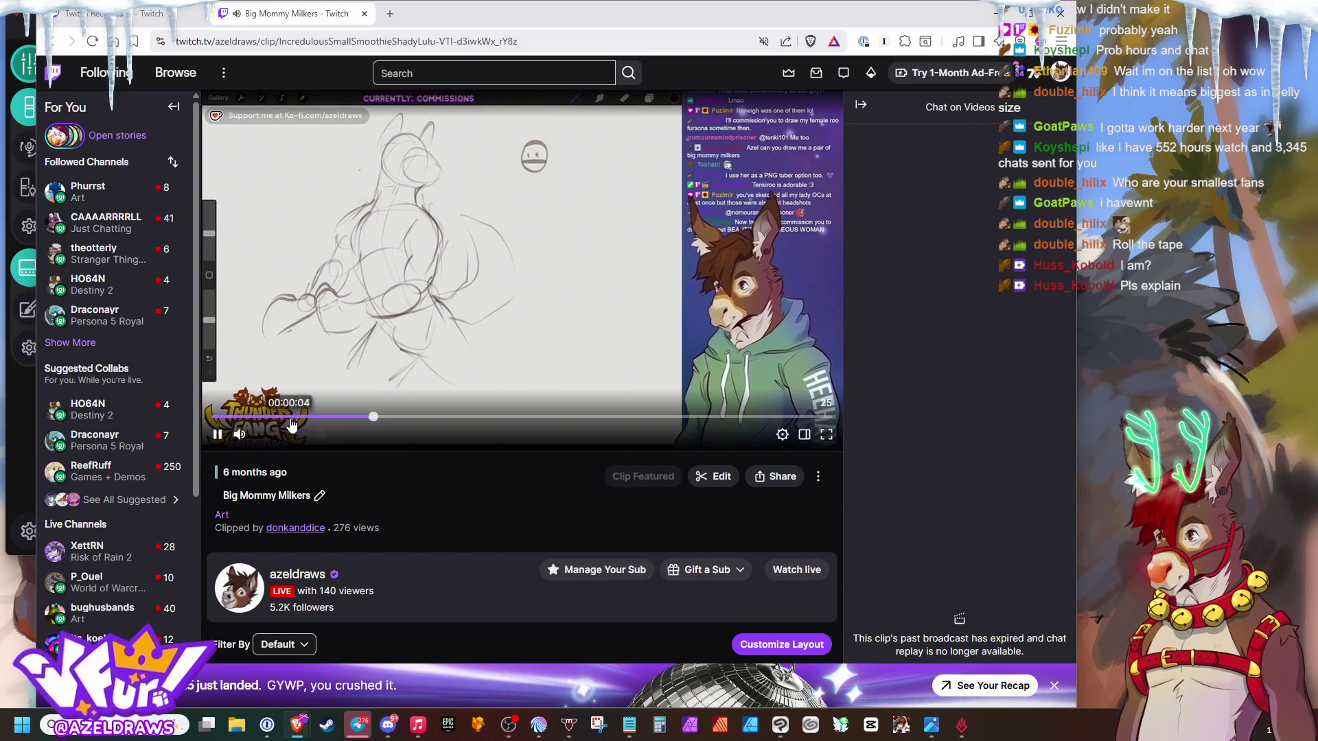
- Clear an accidental text selection on the clip page before returning to the recap
drag(392, 610, 190, 418)
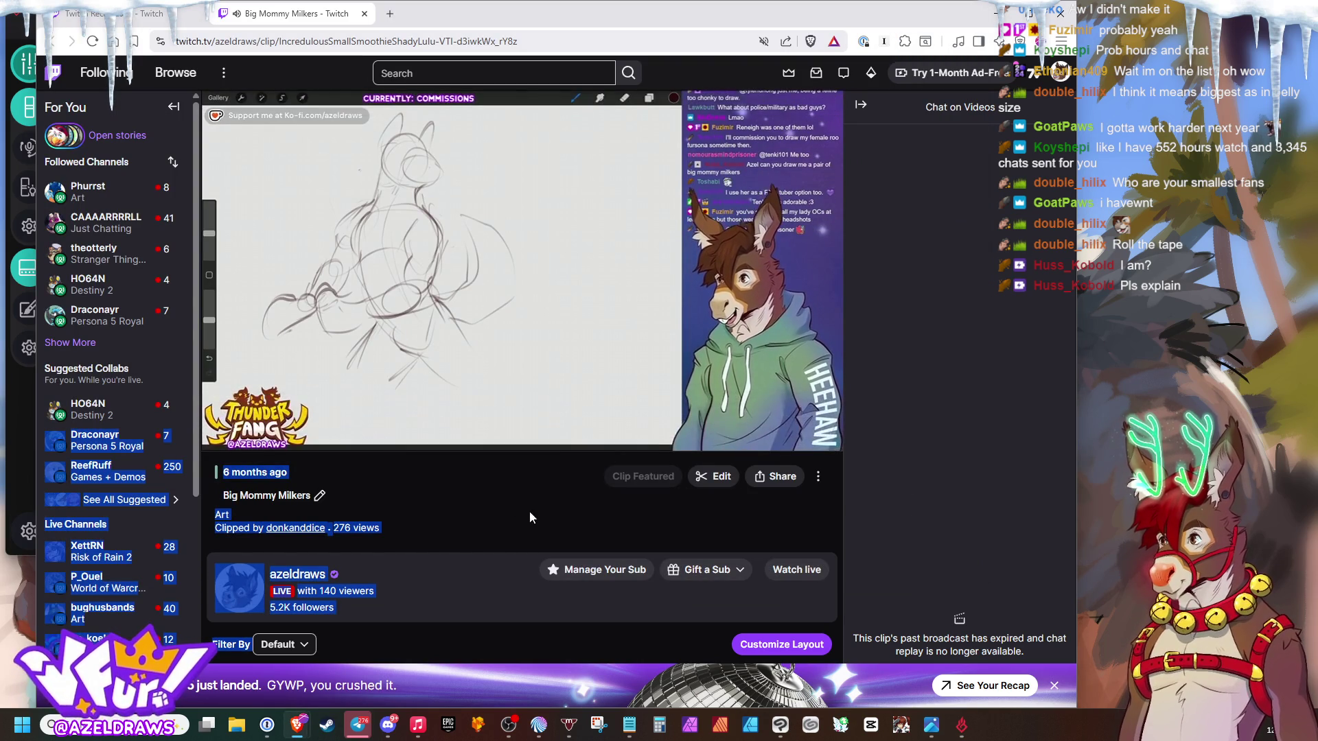
click(483, 481)
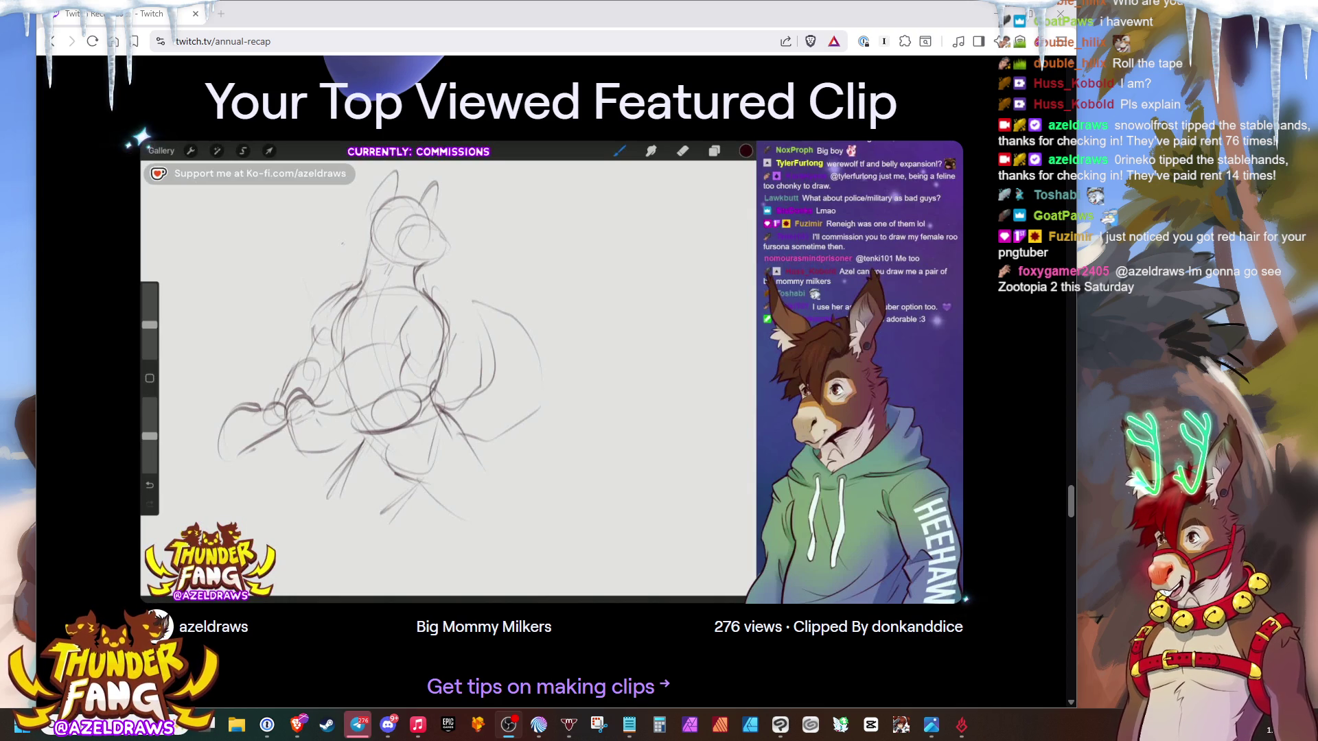
scroll(724, 403, down, 3)
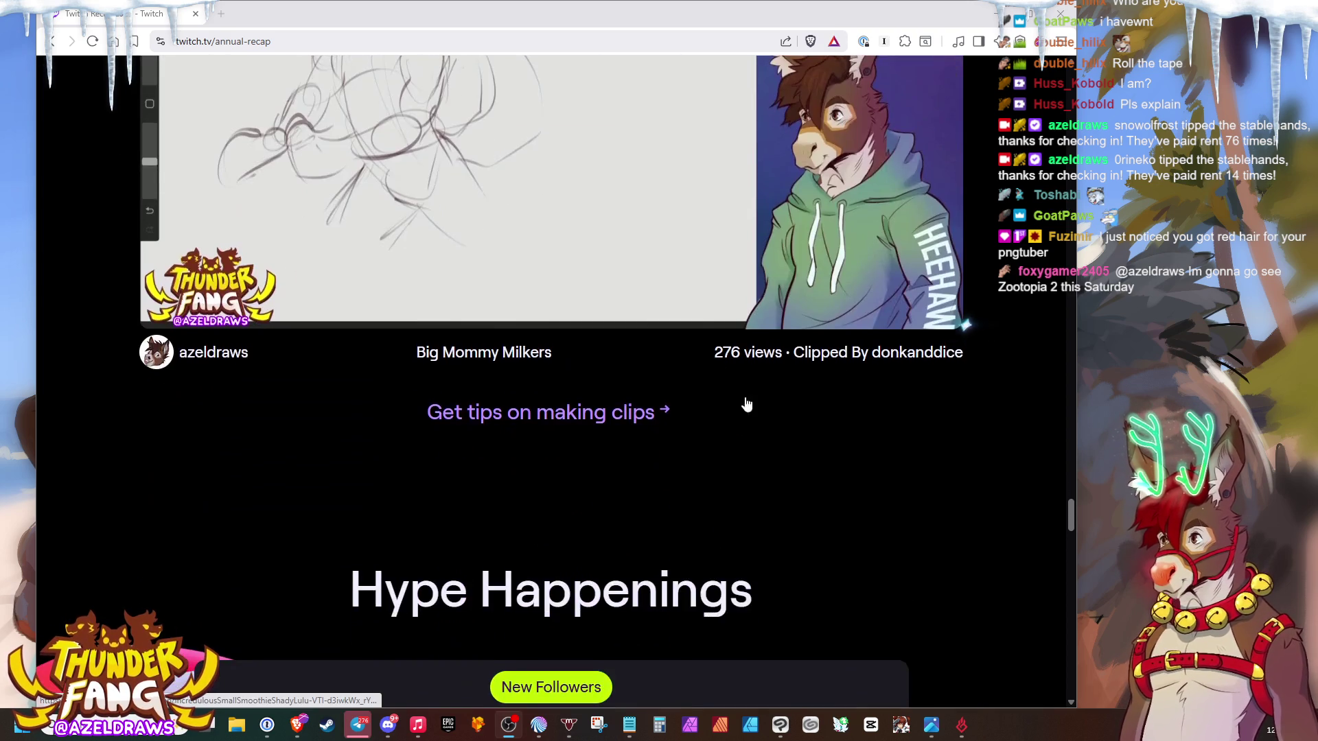
scroll(724, 402, down, 3)
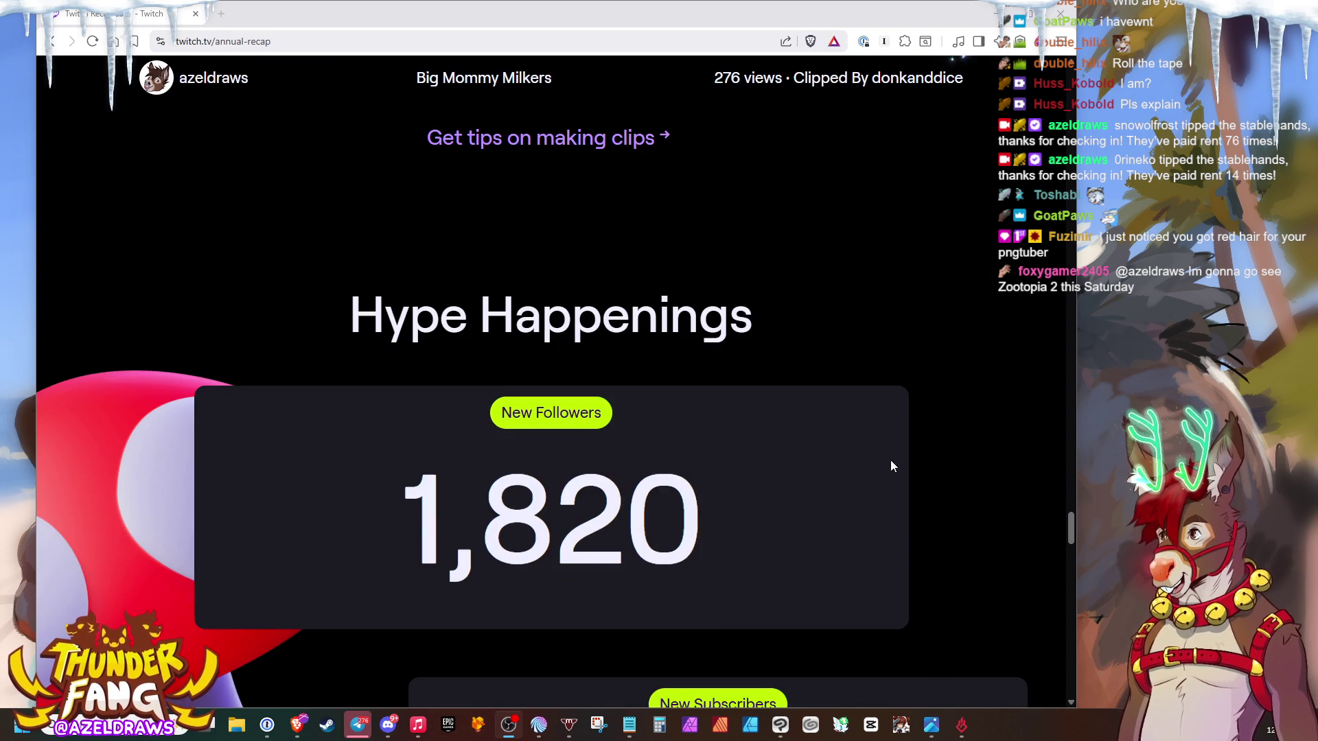
scroll(913, 402, down, 2)
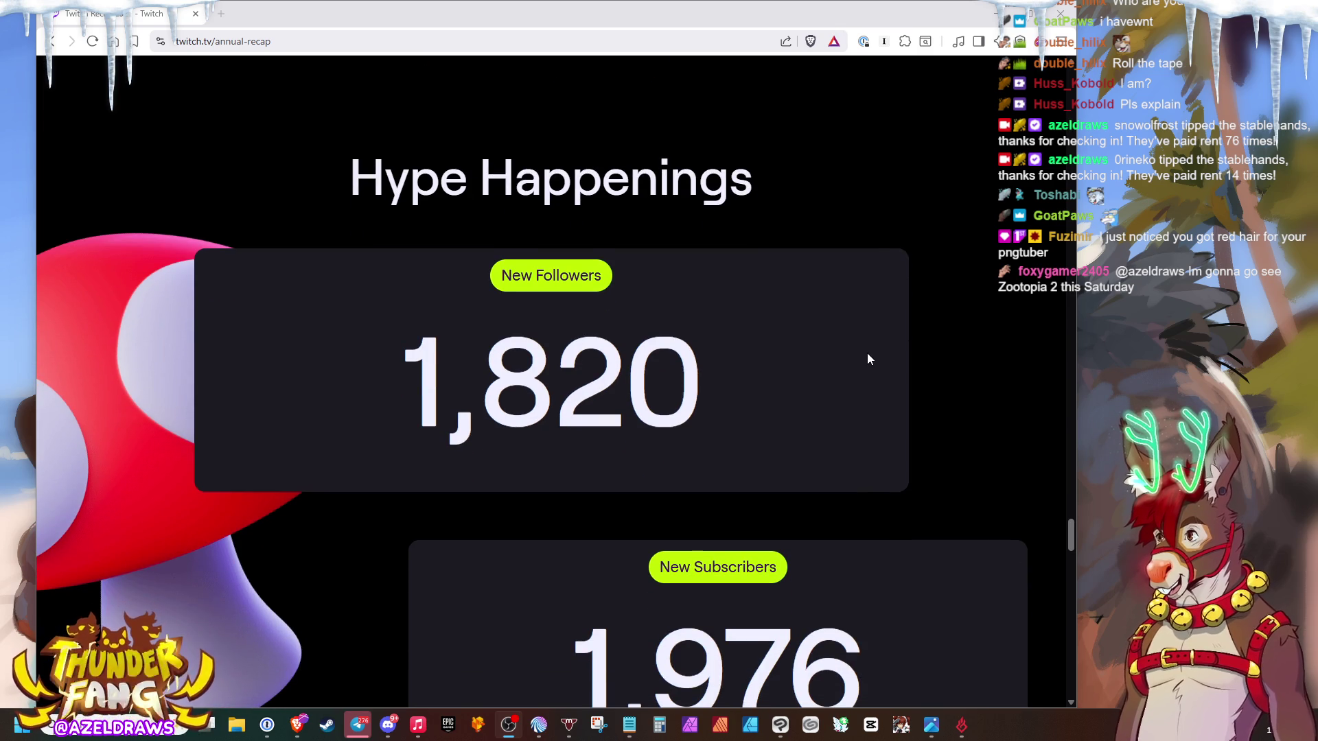
scroll(867, 358, down, 1)
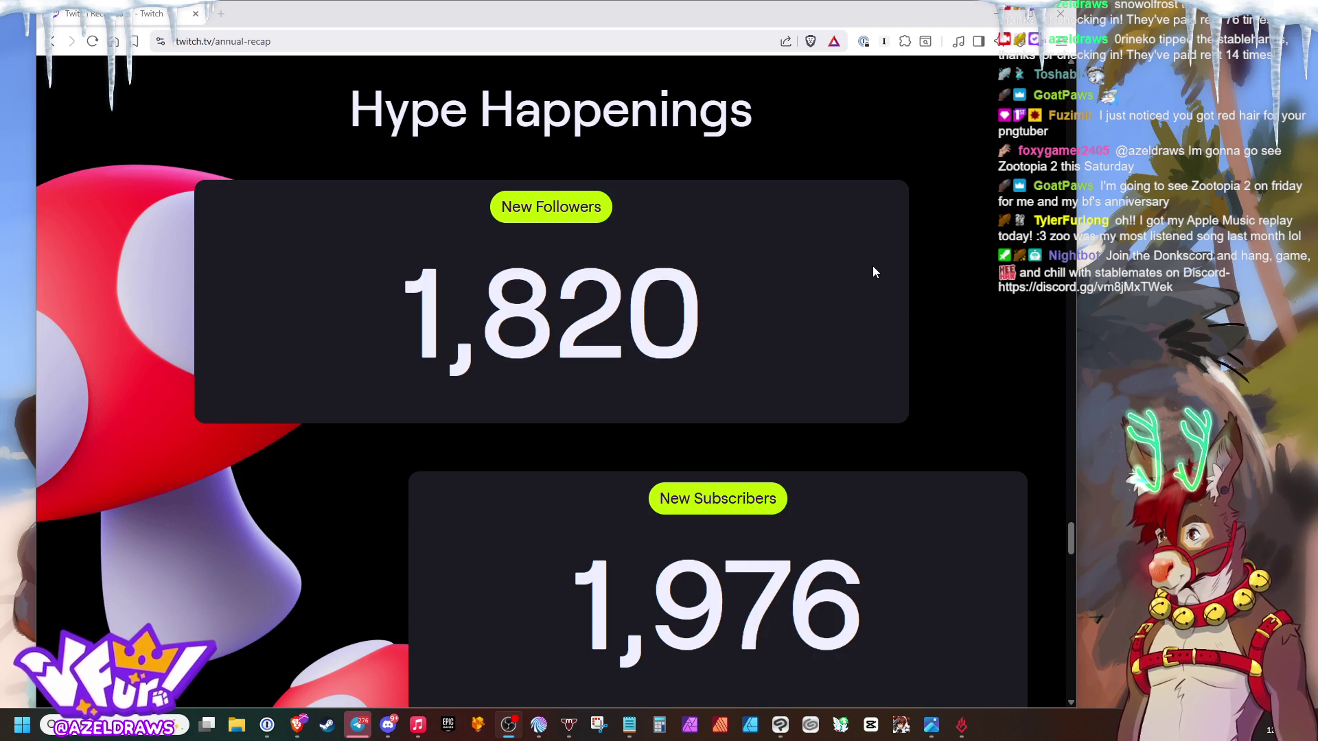
scroll(876, 264, down, 3)
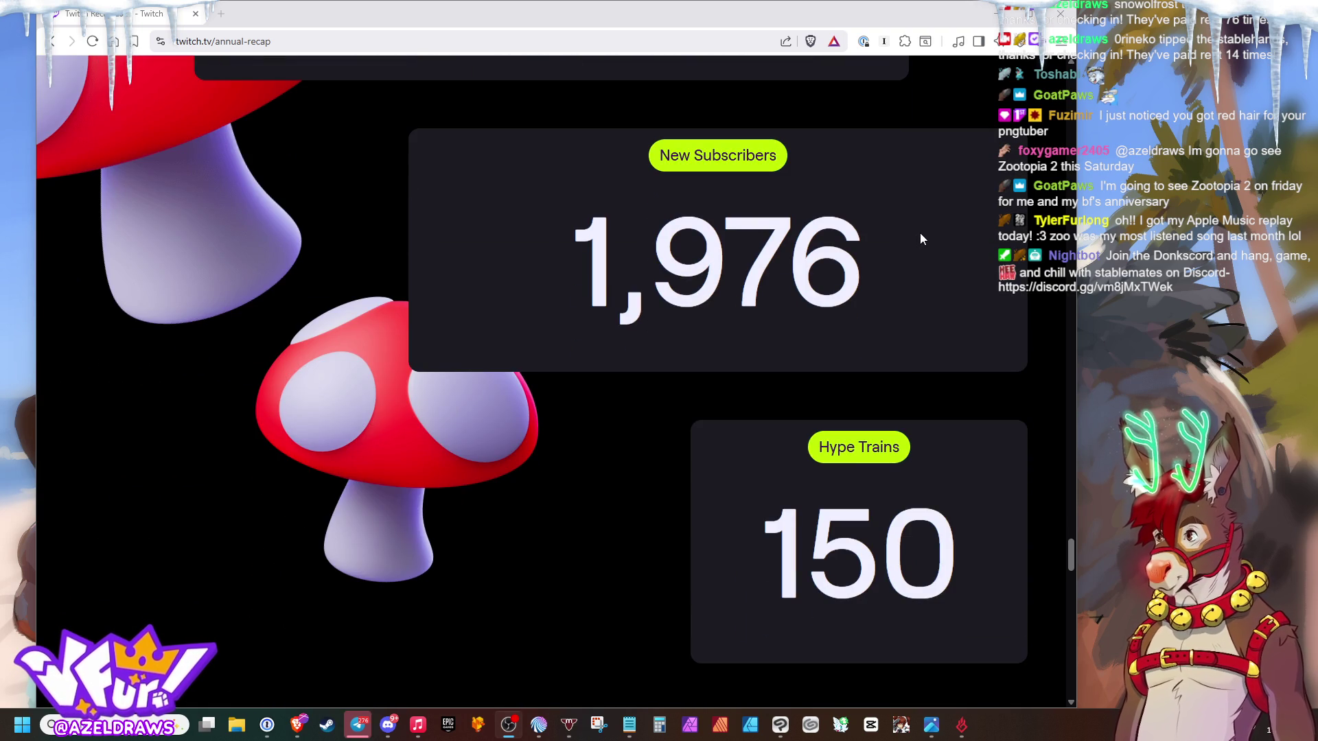
scroll(926, 234, down, 4)
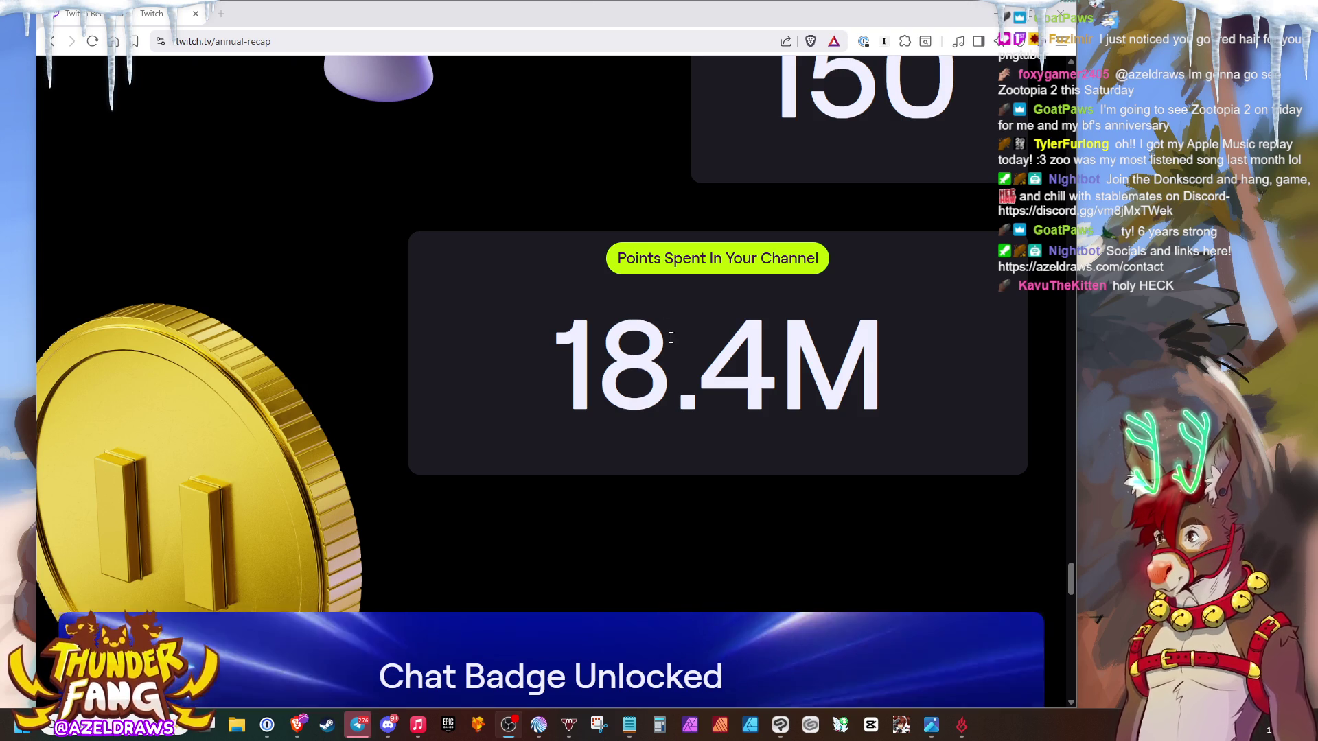
- Highlight the 18.4M channel points spent figure, then deselect it
drag(897, 369, 523, 374)
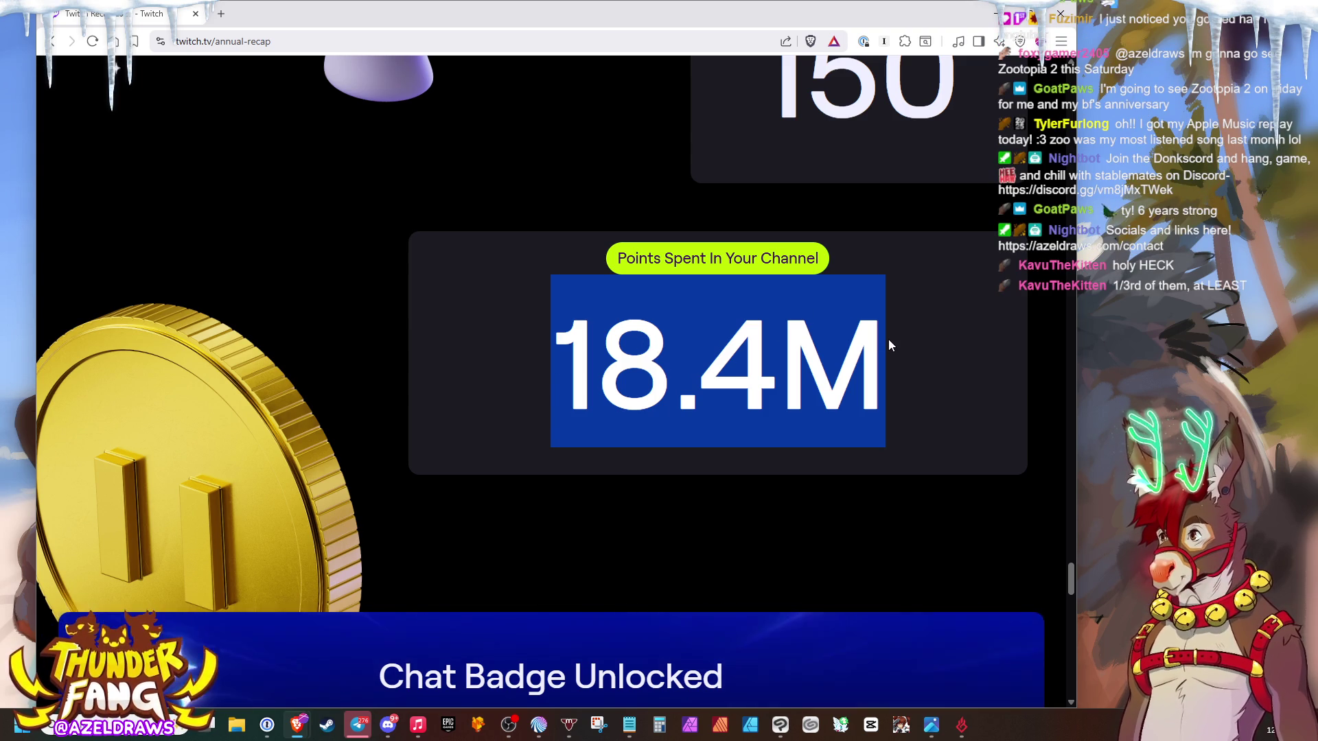
click(937, 359)
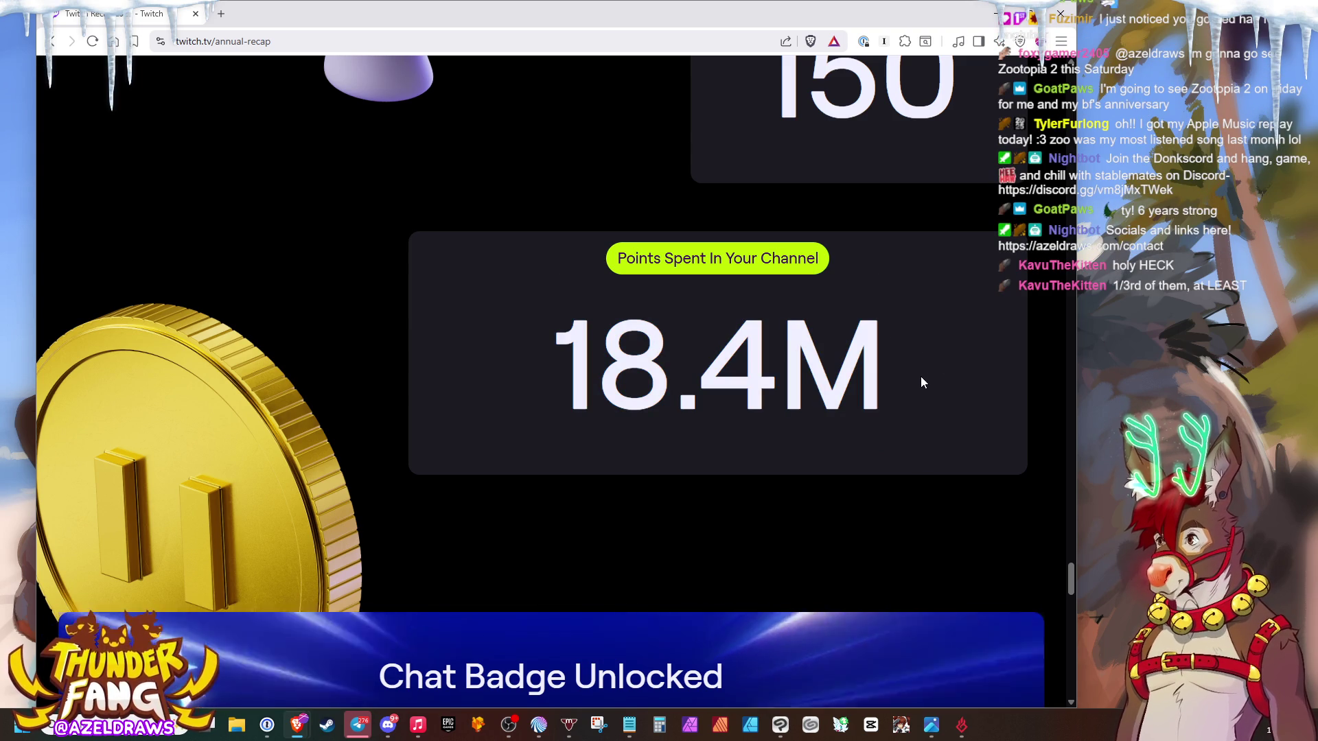
scroll(886, 389, down, 3)
scroll(907, 389, down, 1)
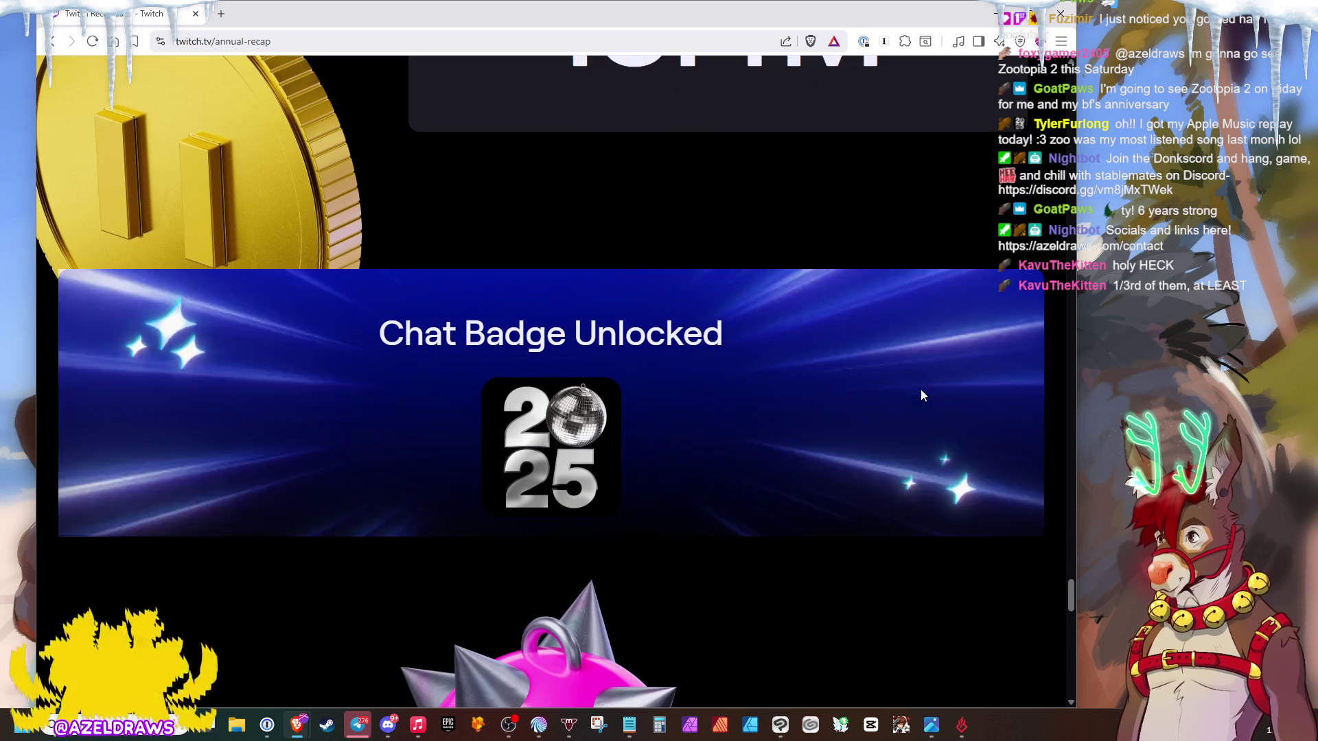
scroll(920, 389, down, 2)
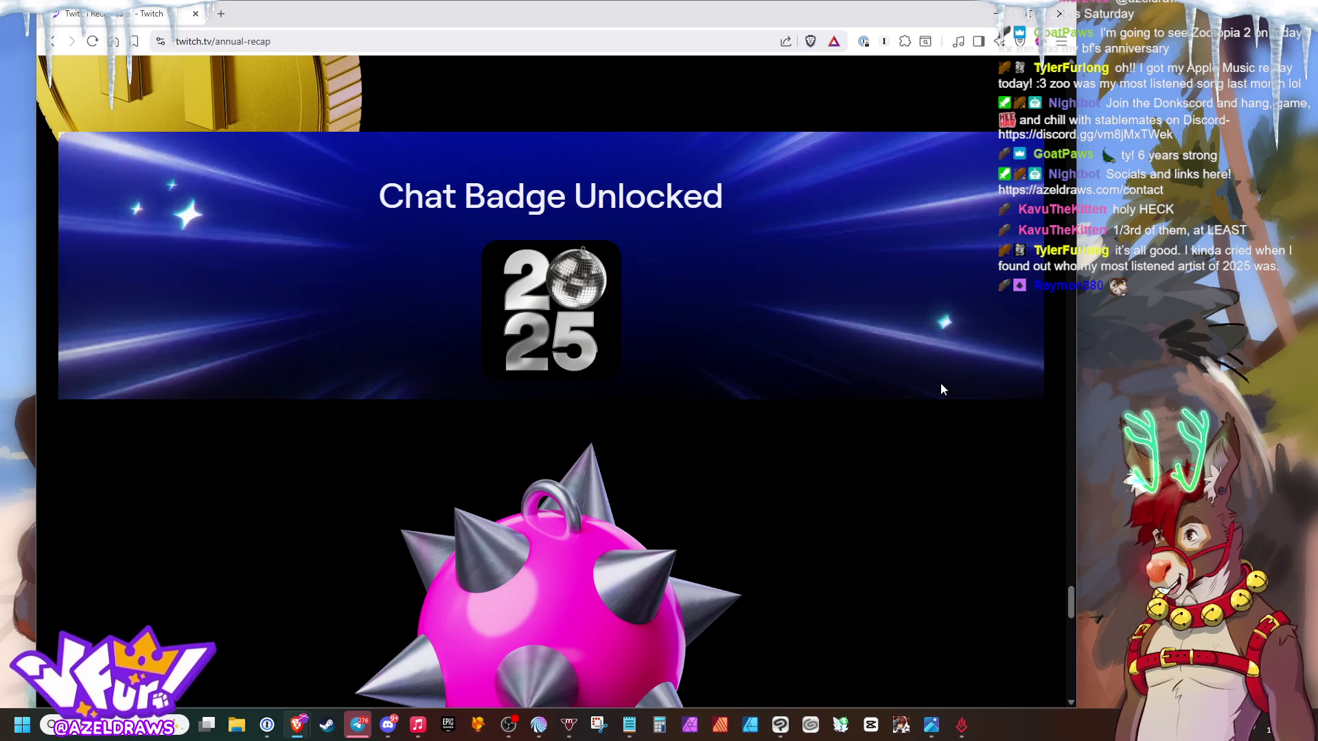
scroll(940, 375, down, 3)
scroll(934, 372, down, 1)
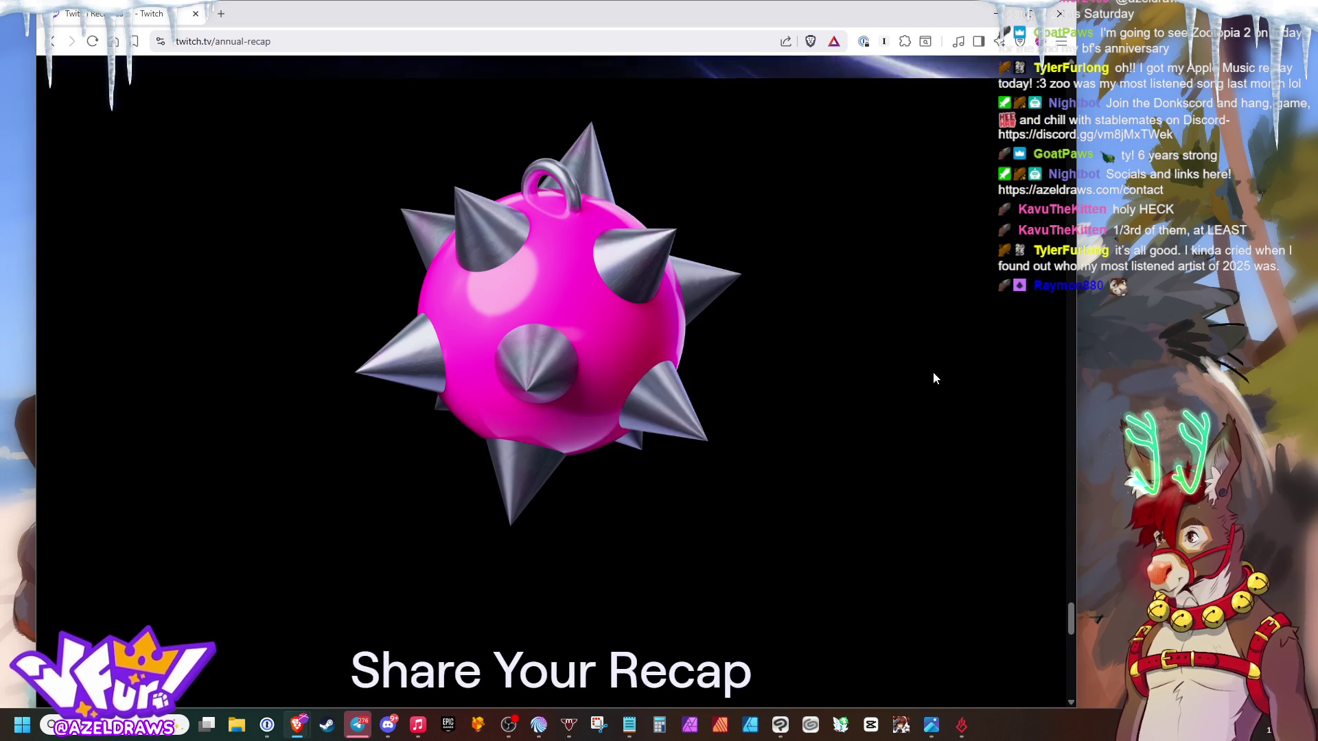
scroll(933, 371, up, 3)
scroll(936, 367, up, 1)
scroll(939, 363, down, 2)
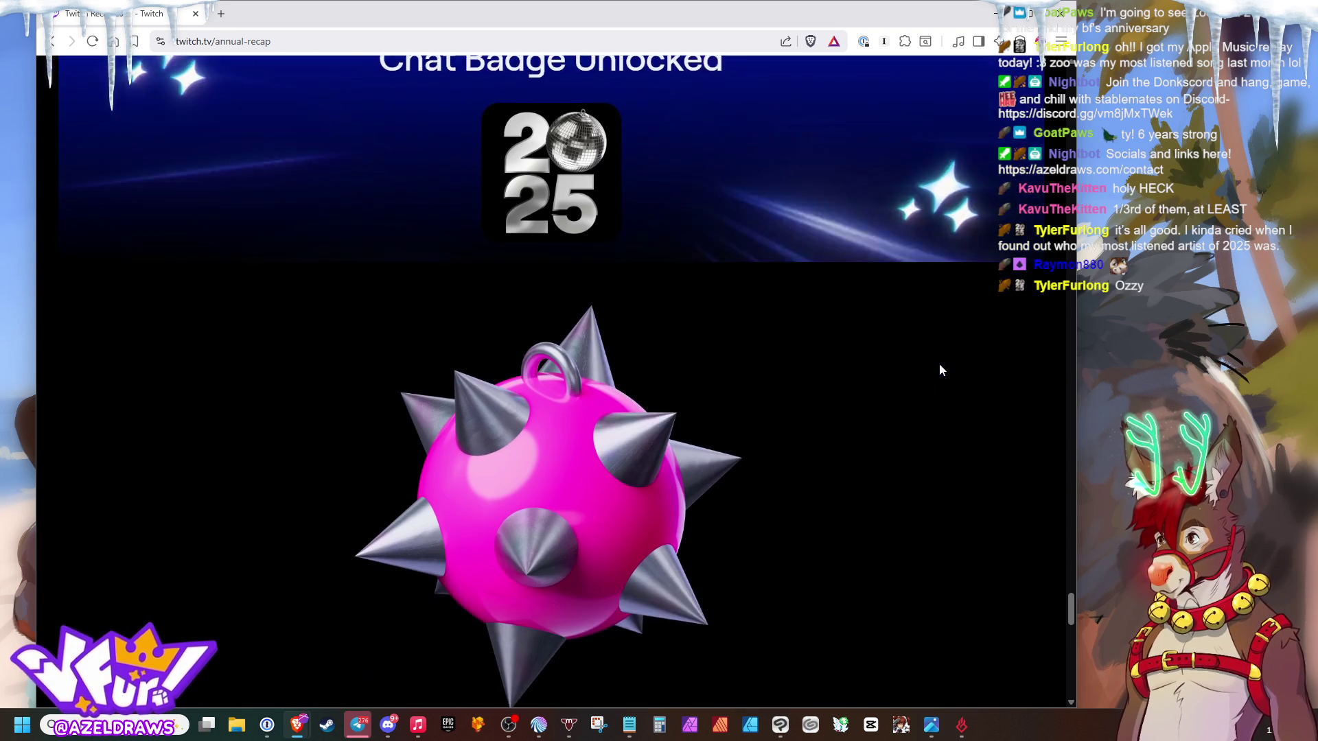
scroll(909, 367, down, 1)
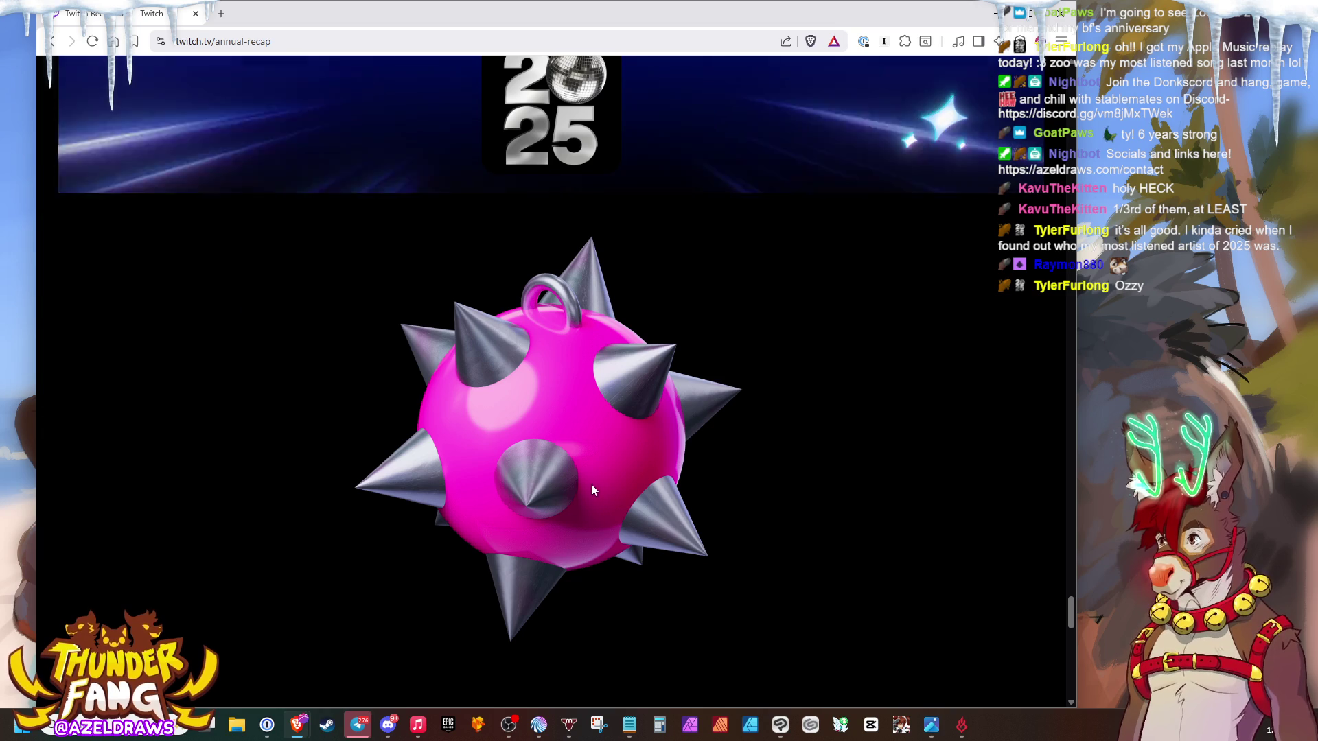
scroll(591, 485, up, 3)
scroll(607, 470, down, 5)
scroll(606, 471, down, 2)
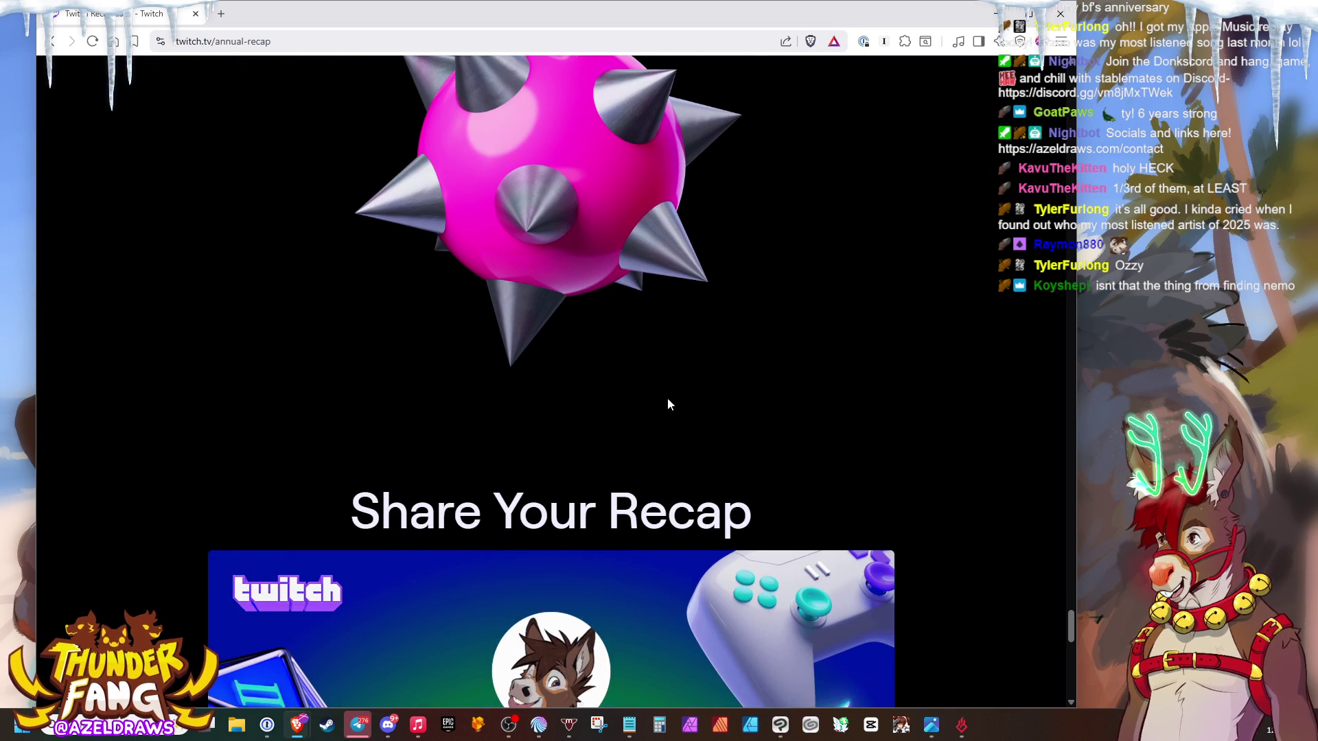
scroll(666, 397, up, 1)
scroll(692, 381, up, 2)
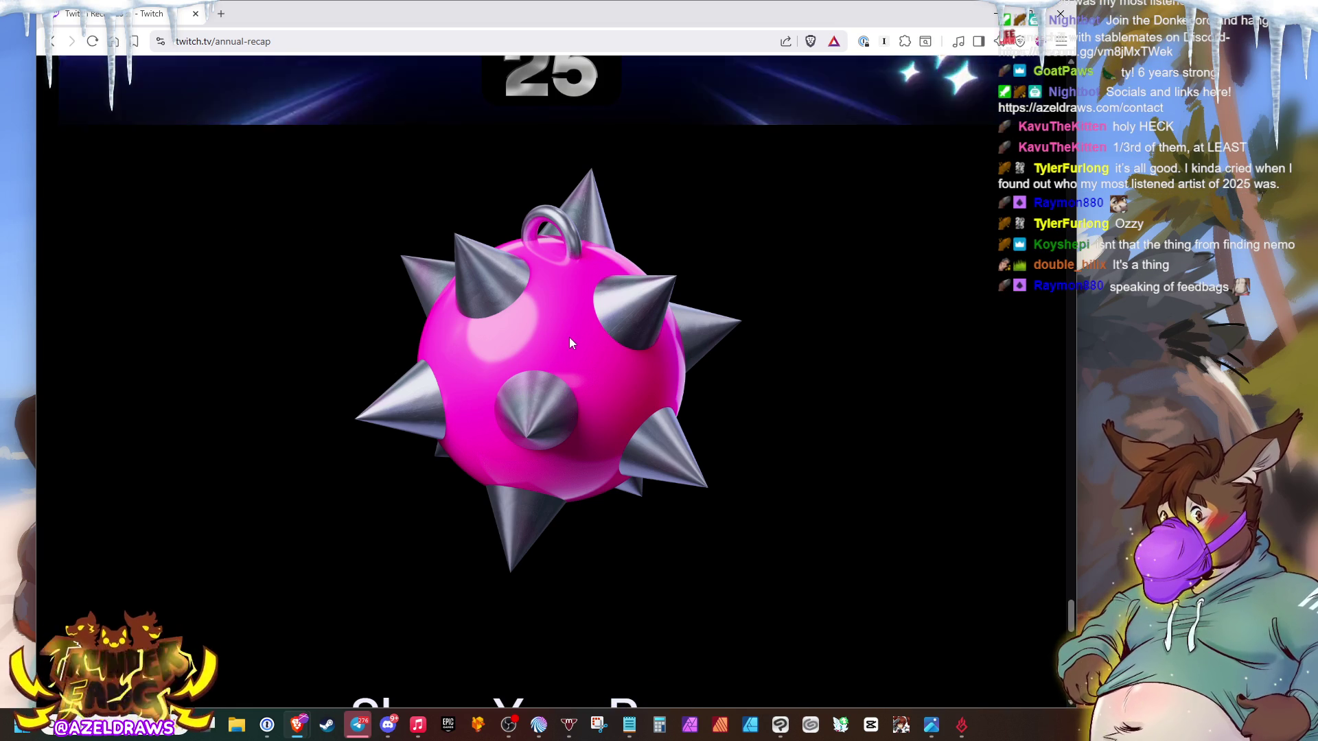
scroll(570, 337, down, 5)
scroll(943, 334, down, 3)
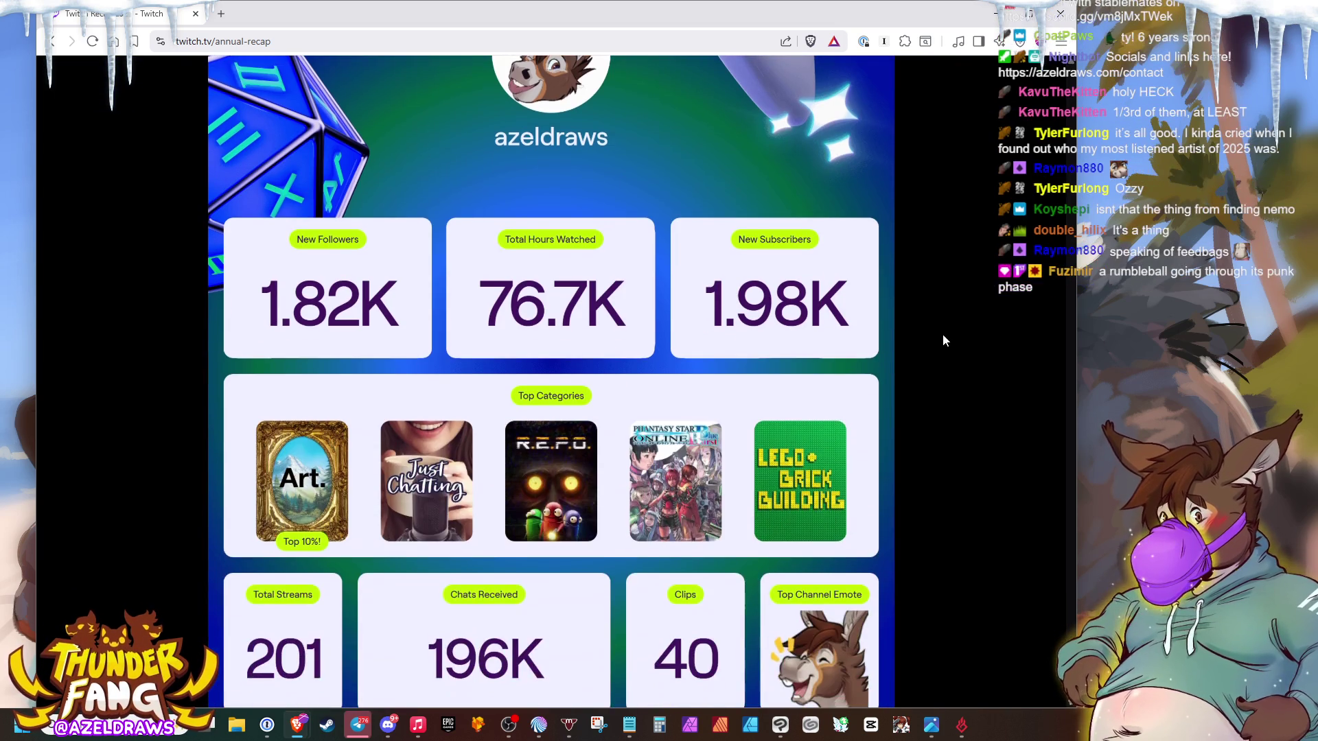
scroll(924, 350, down, 3)
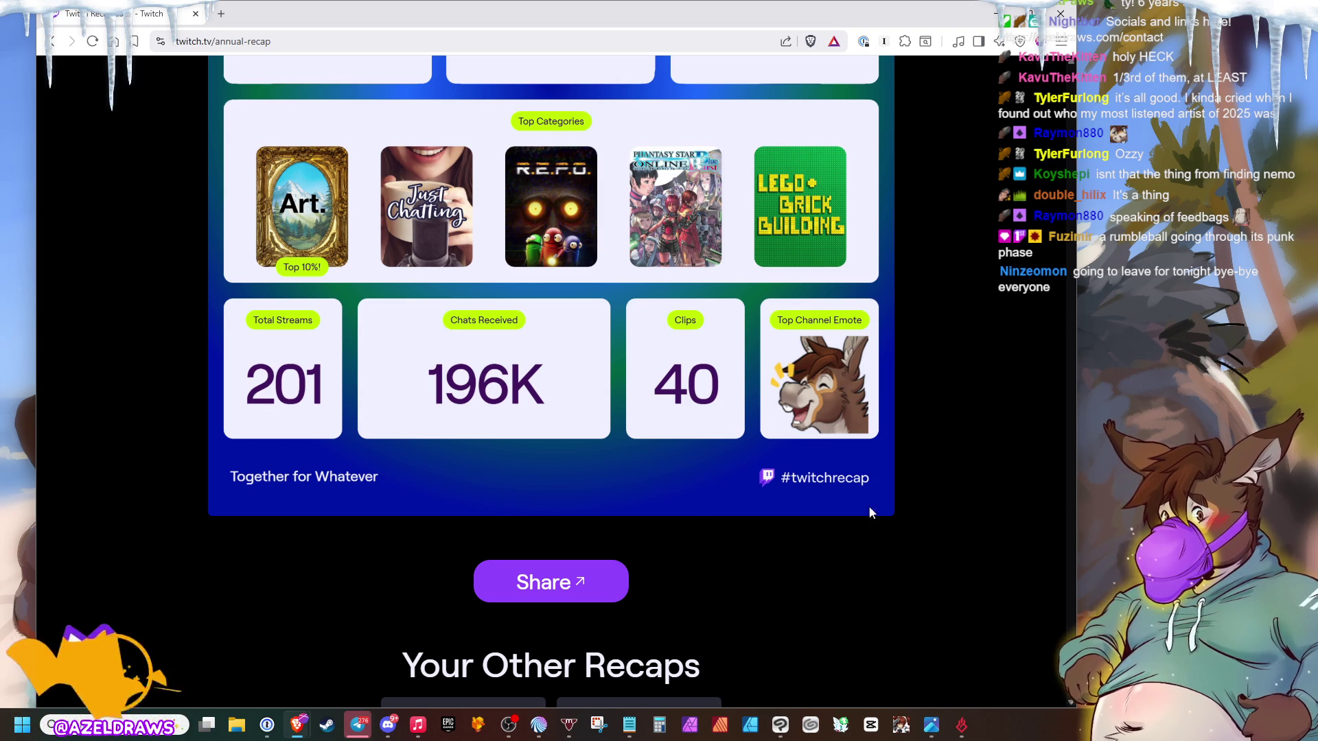
scroll(830, 363, down, 2)
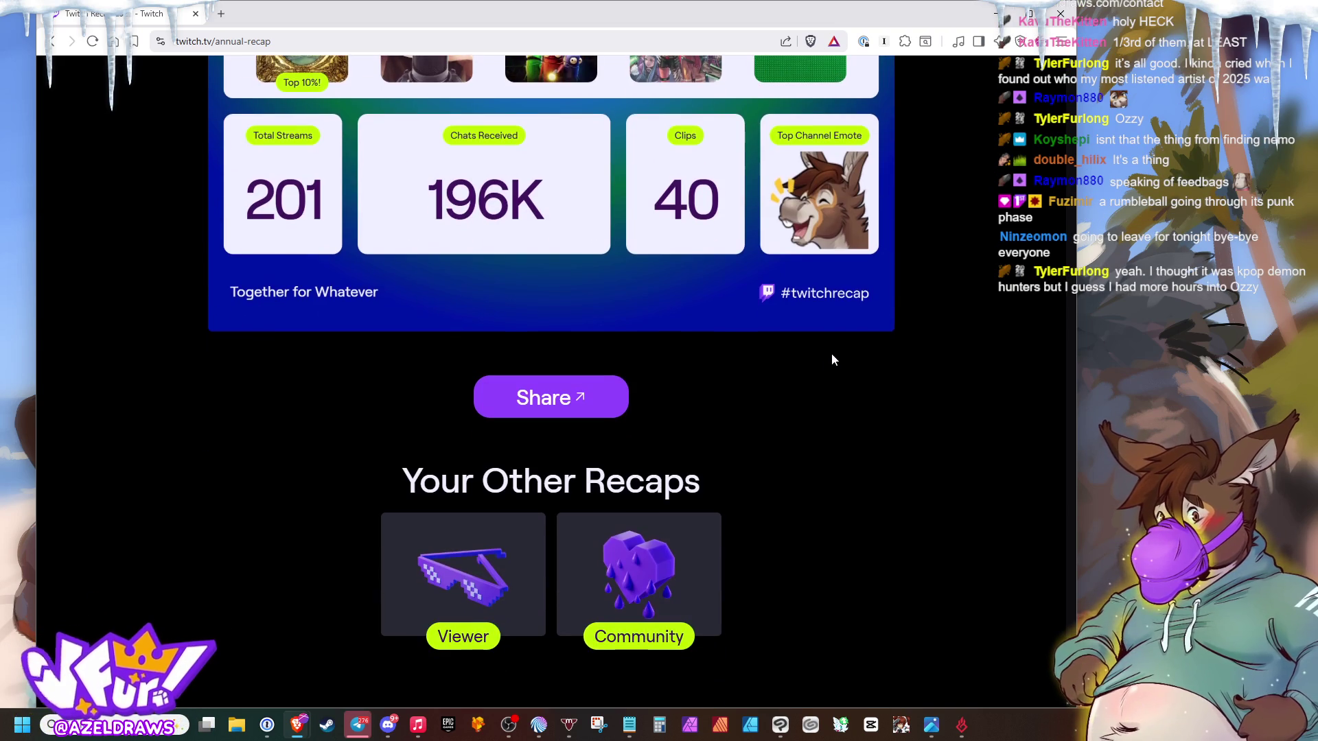
- Open the Community recap and advance its clip slides past What's next and Bad Bunny to Hot new games
click(670, 598)
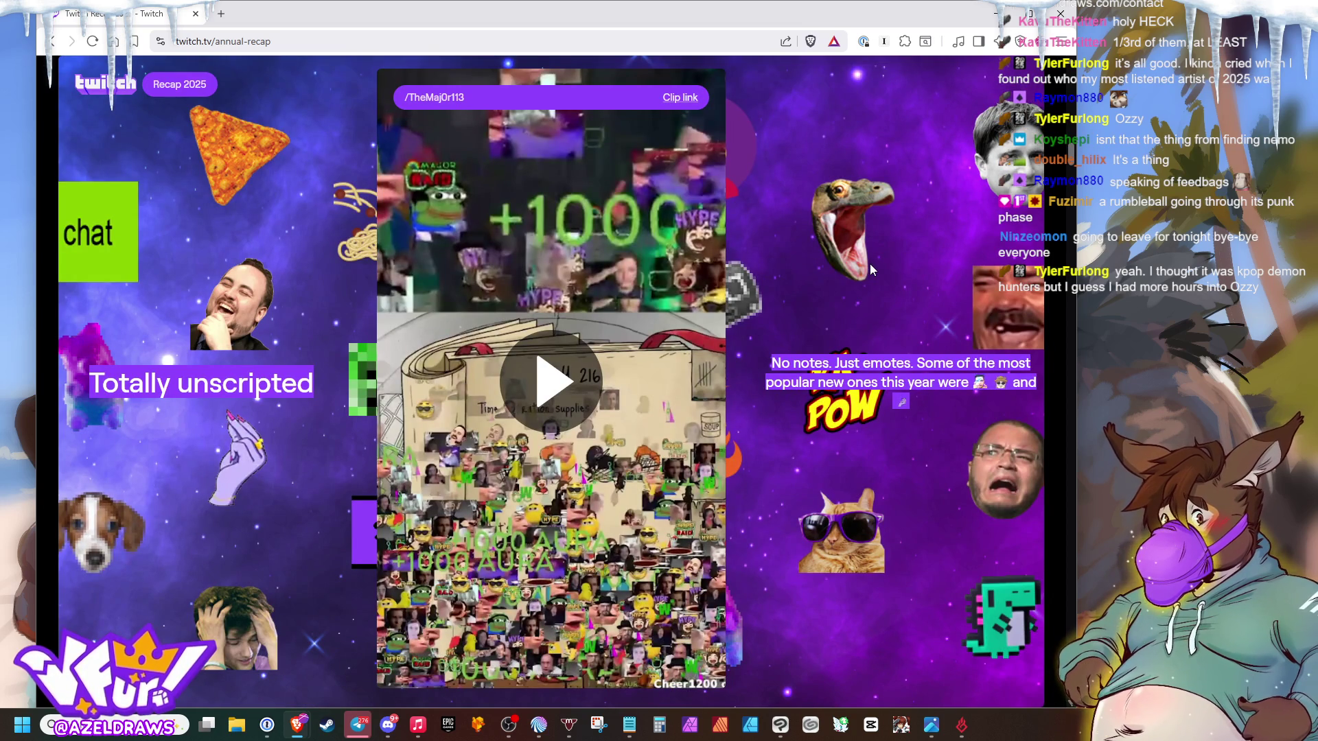
click(825, 271)
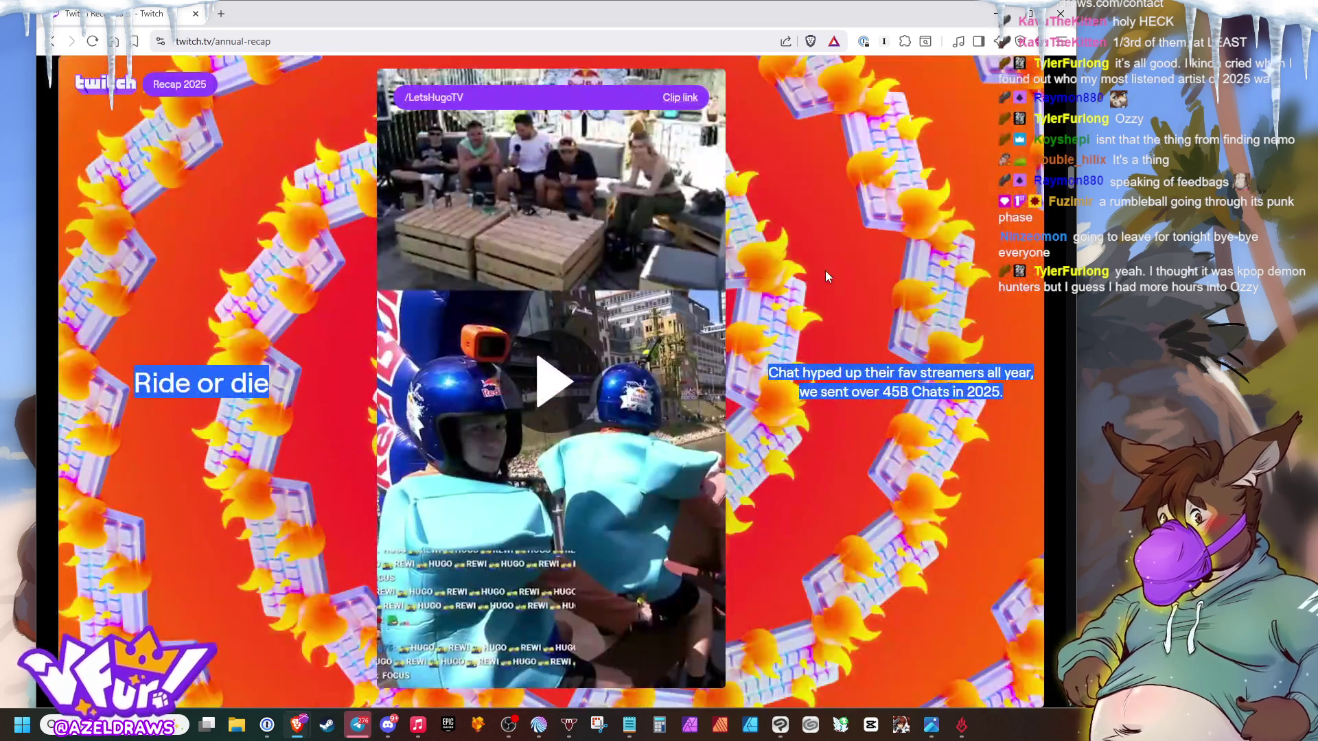
click(779, 259)
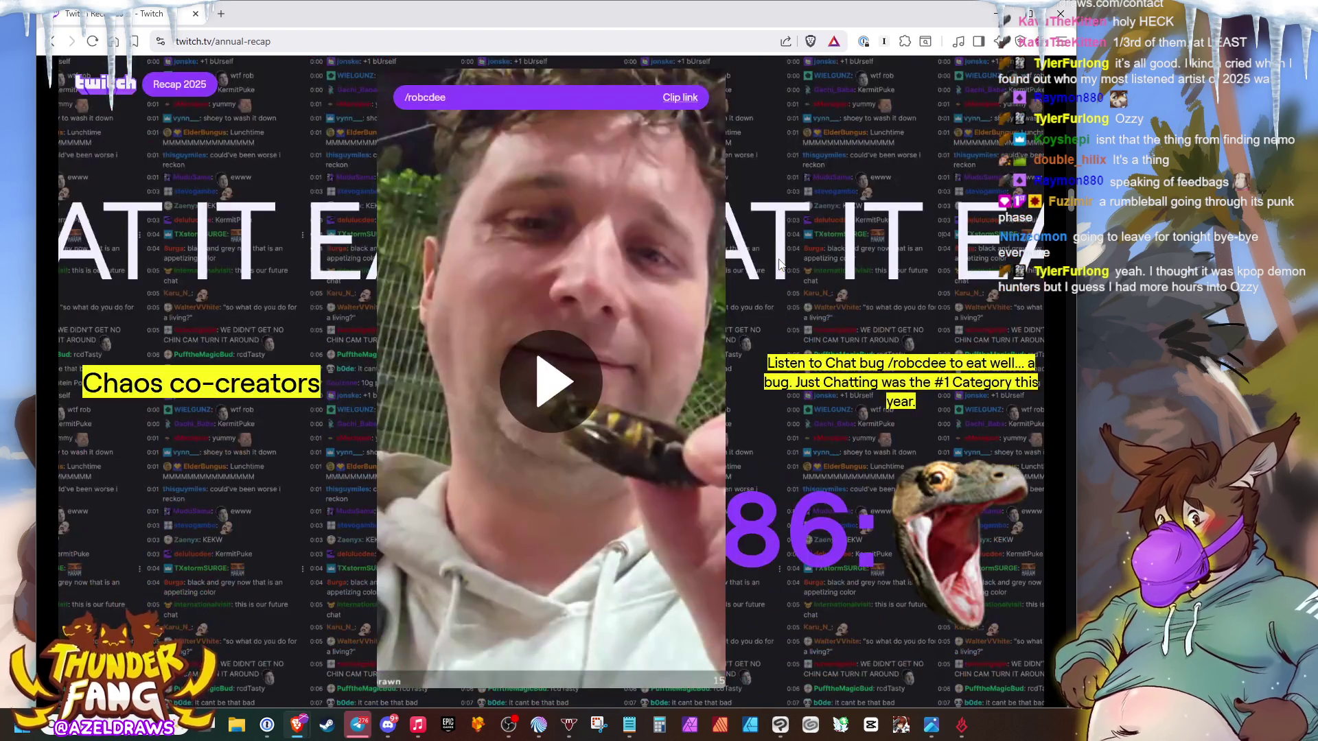
click(787, 251)
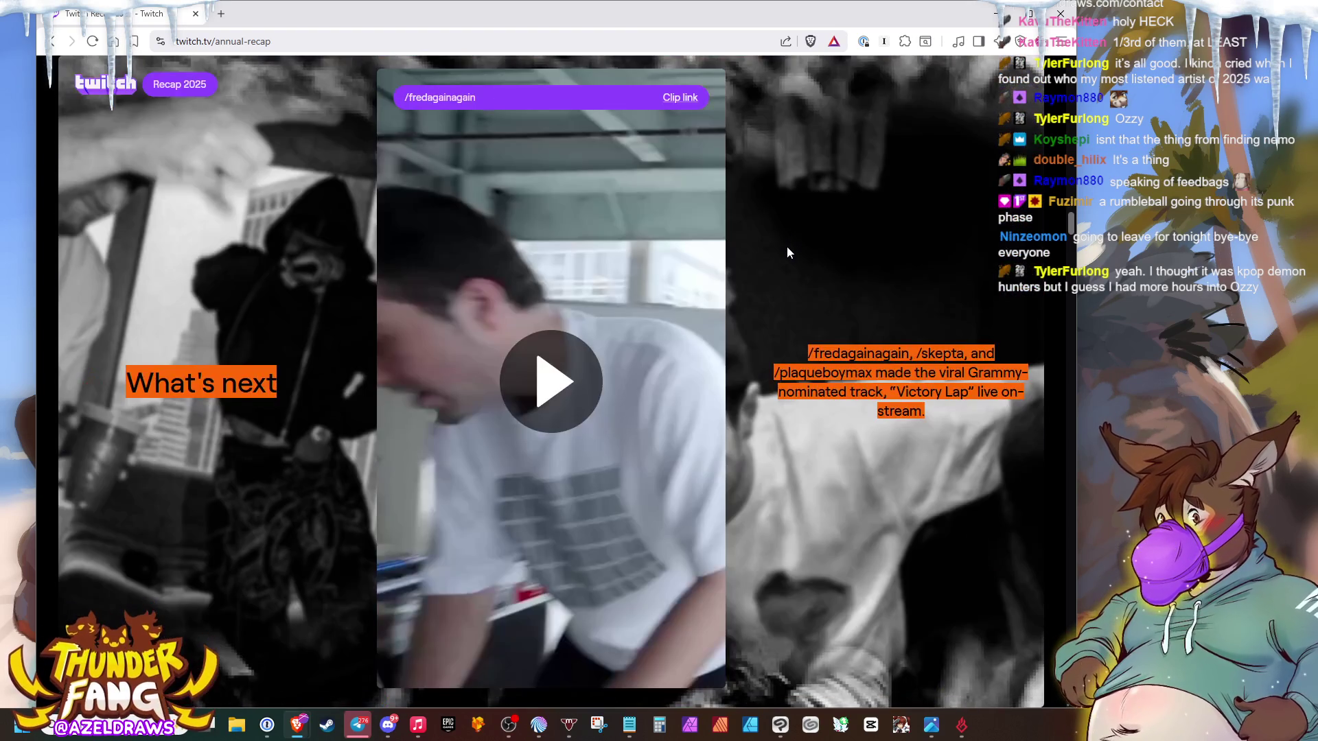
click(787, 247)
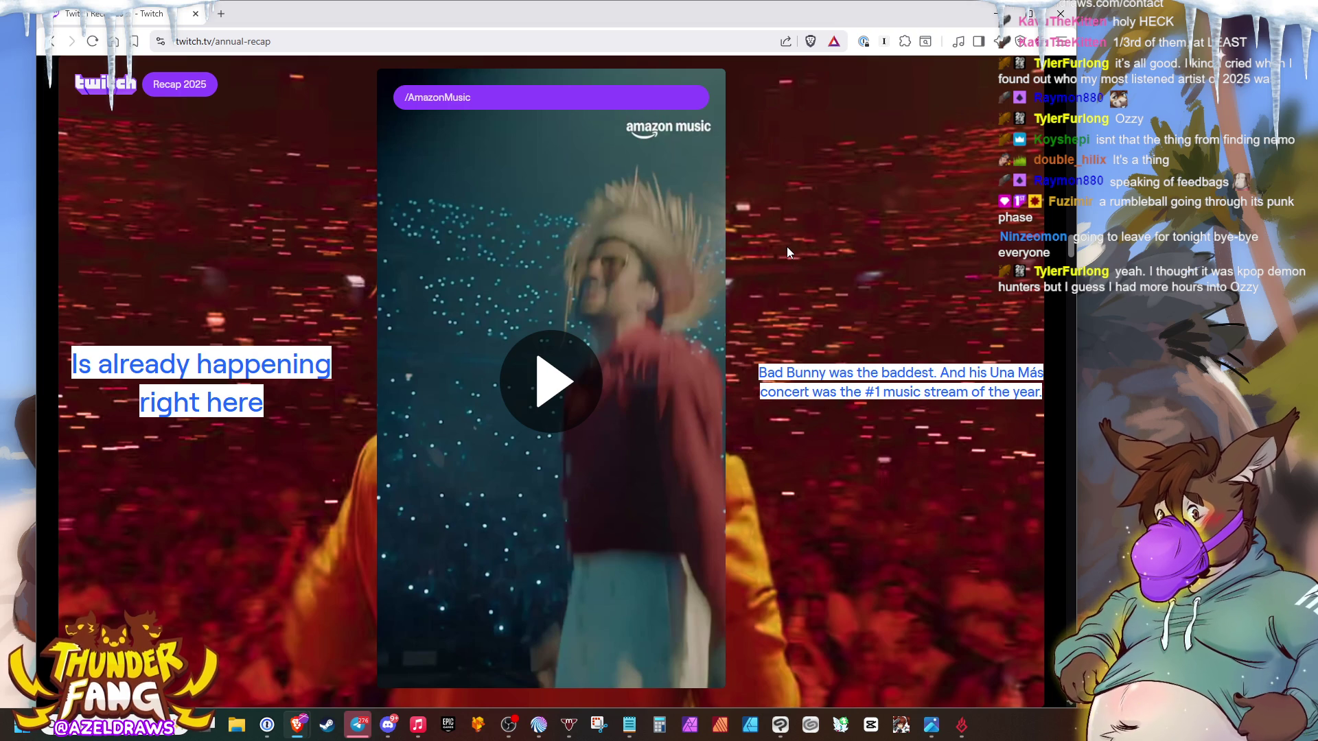
click(786, 247)
click(787, 245)
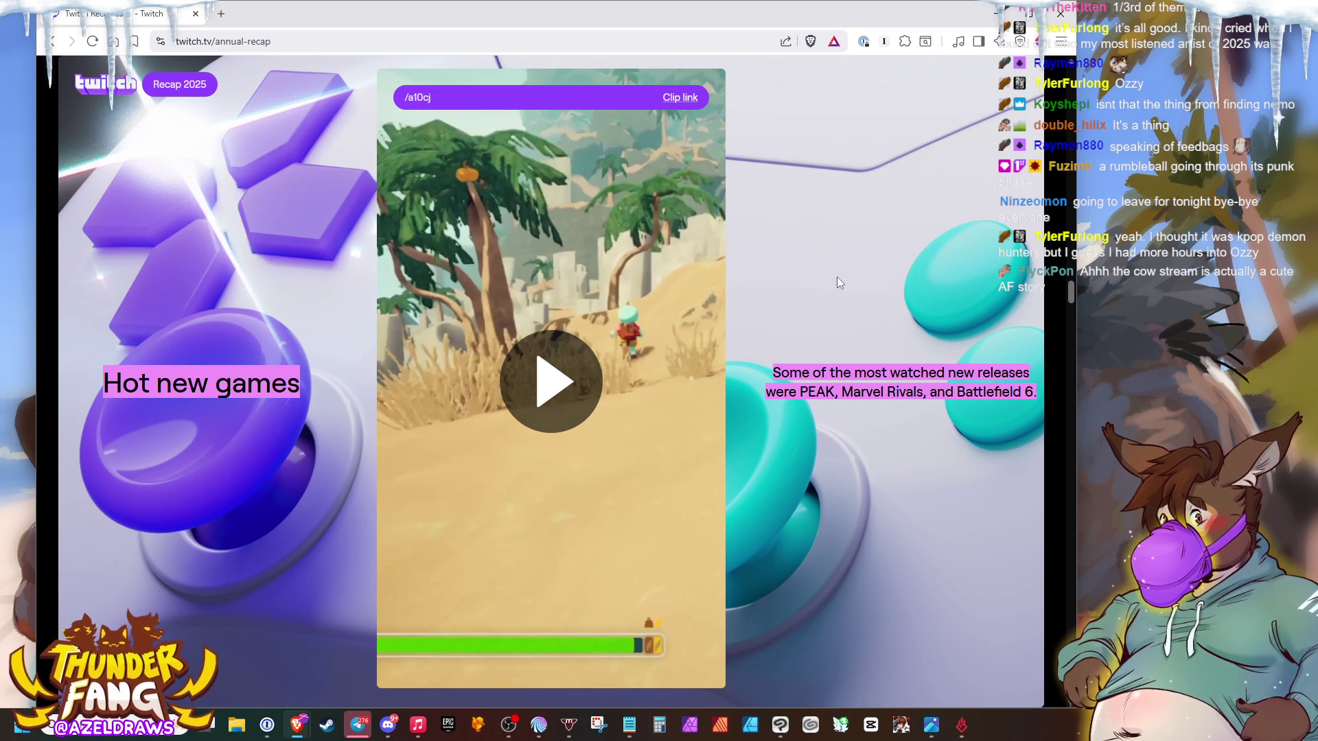
scroll(844, 243, down, 2)
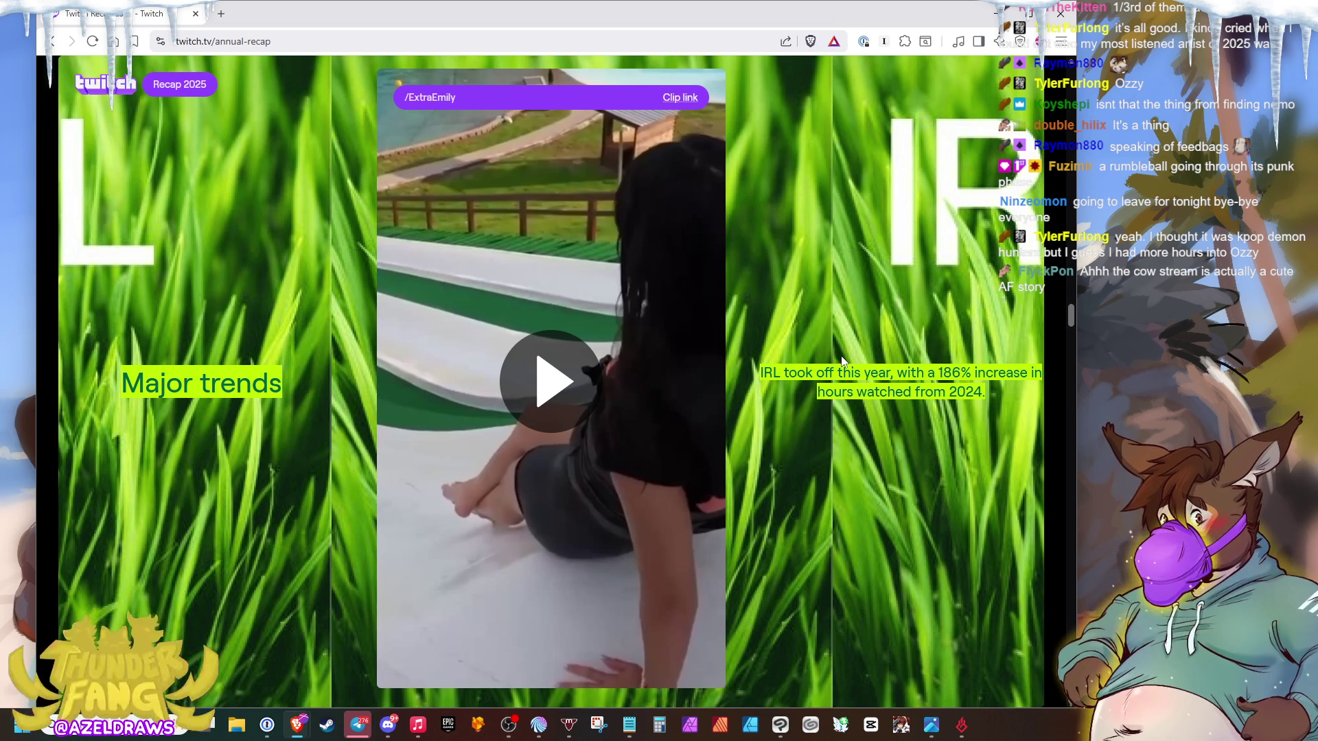
scroll(879, 339, down, 2)
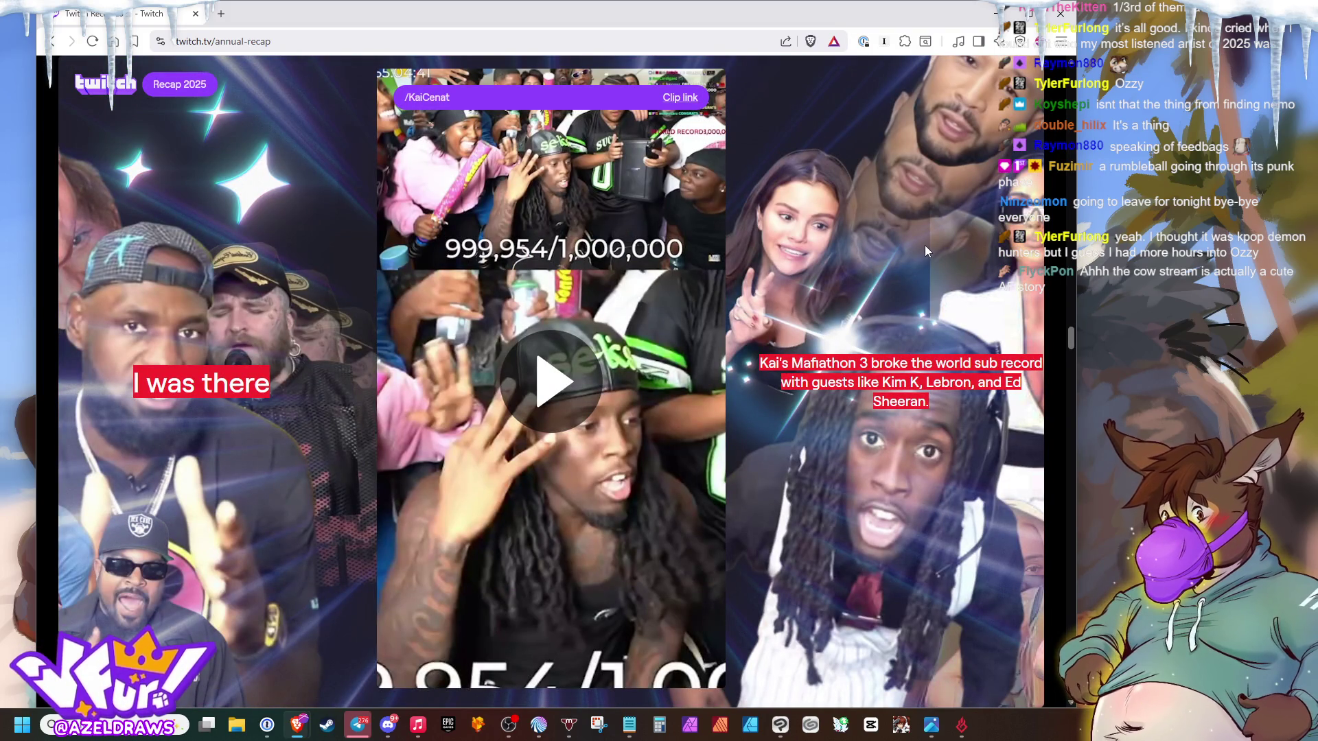
scroll(927, 240, down, 2)
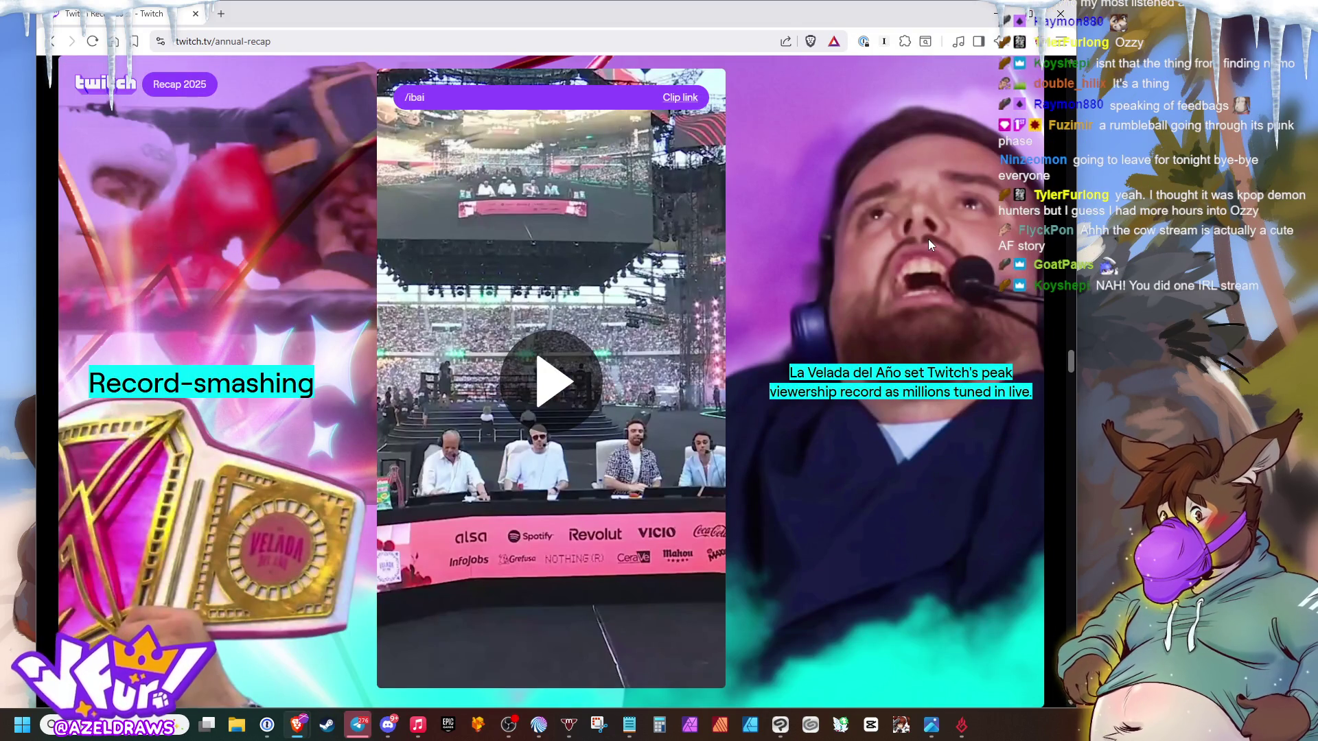
scroll(928, 239, down, 2)
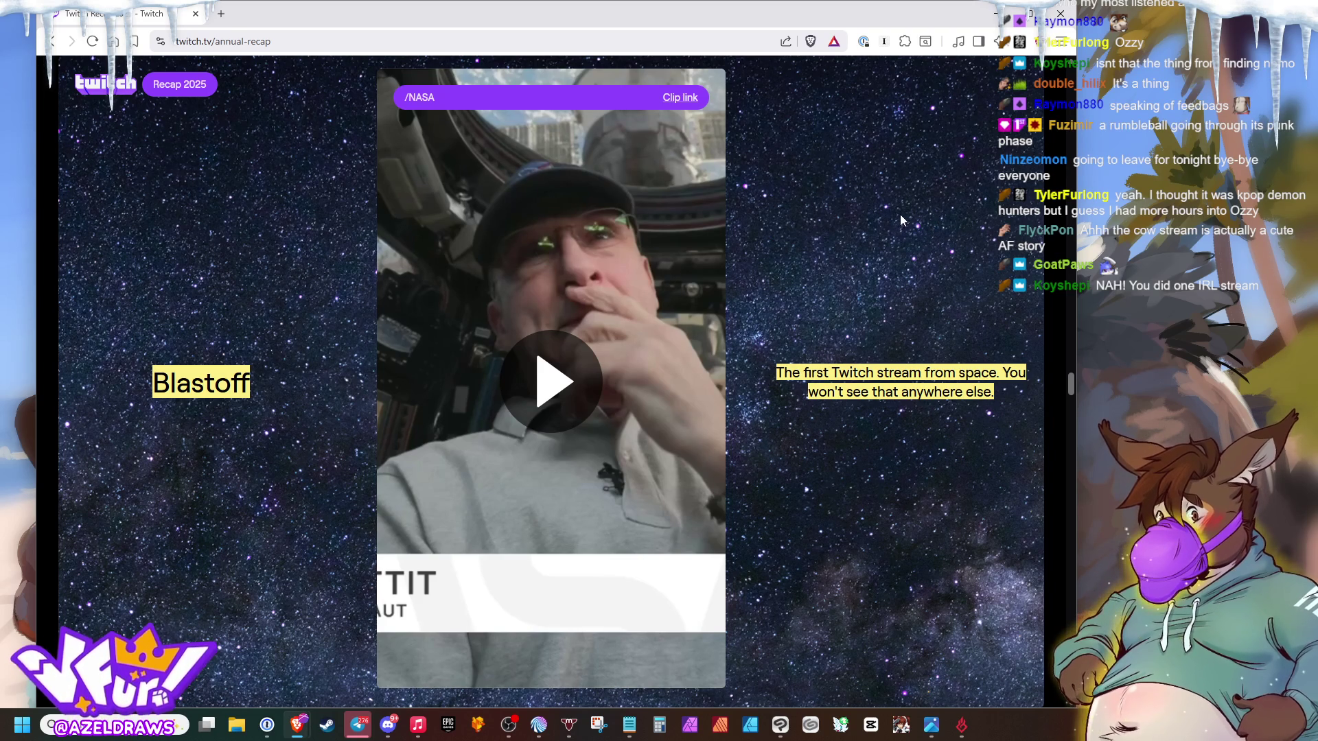
scroll(897, 209, down, 3)
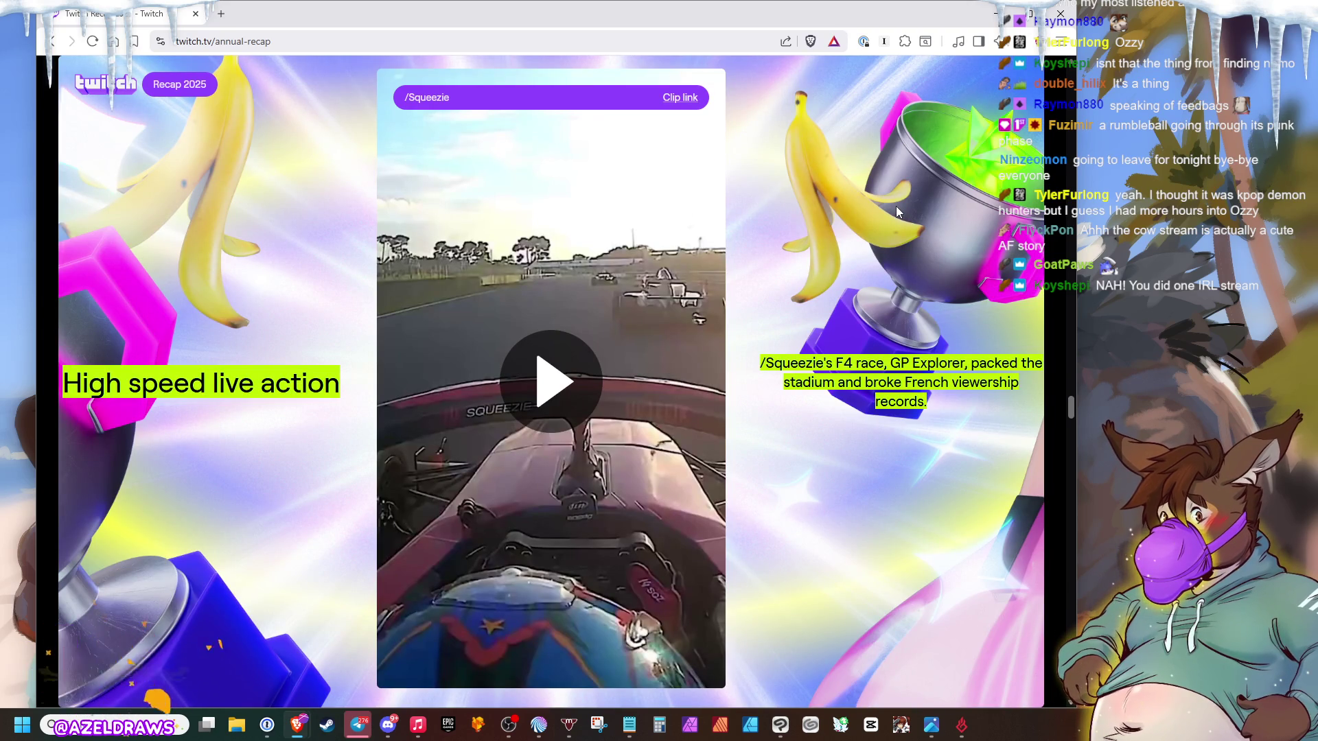
scroll(896, 207, down, 3)
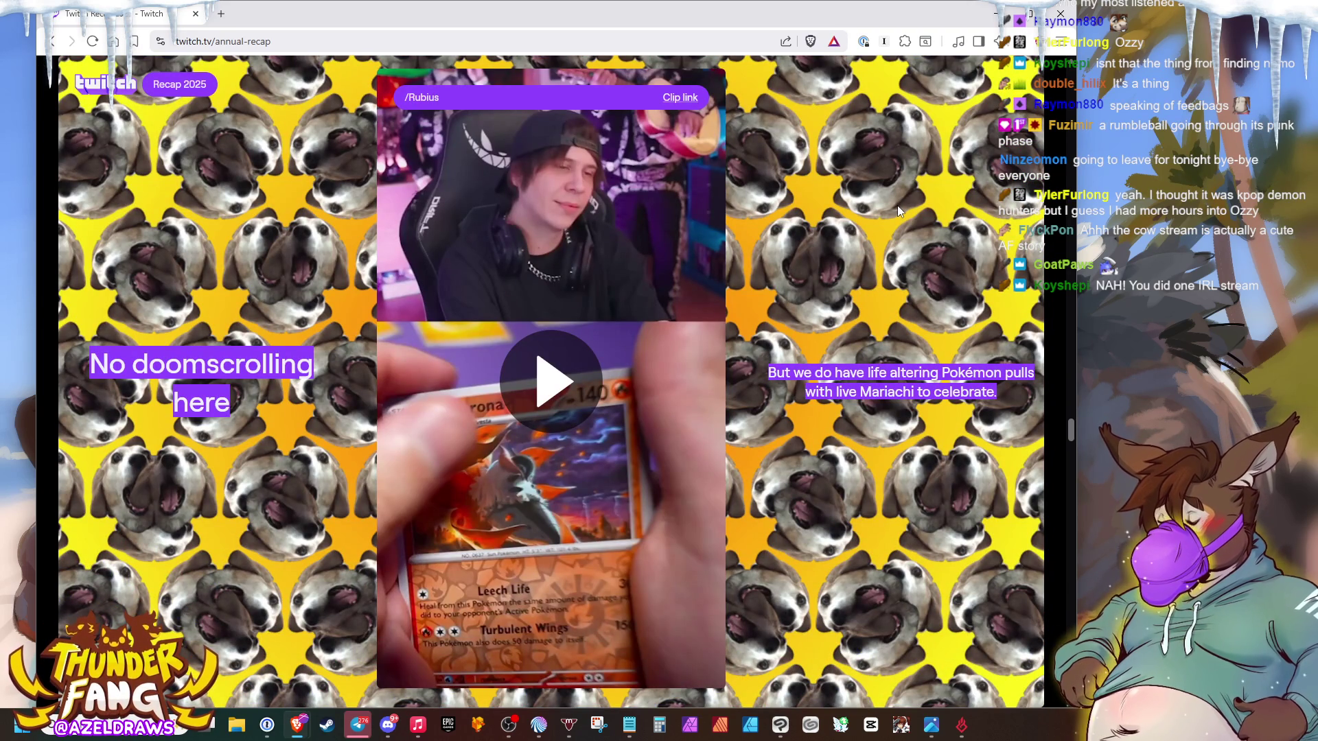
scroll(897, 210, down, 3)
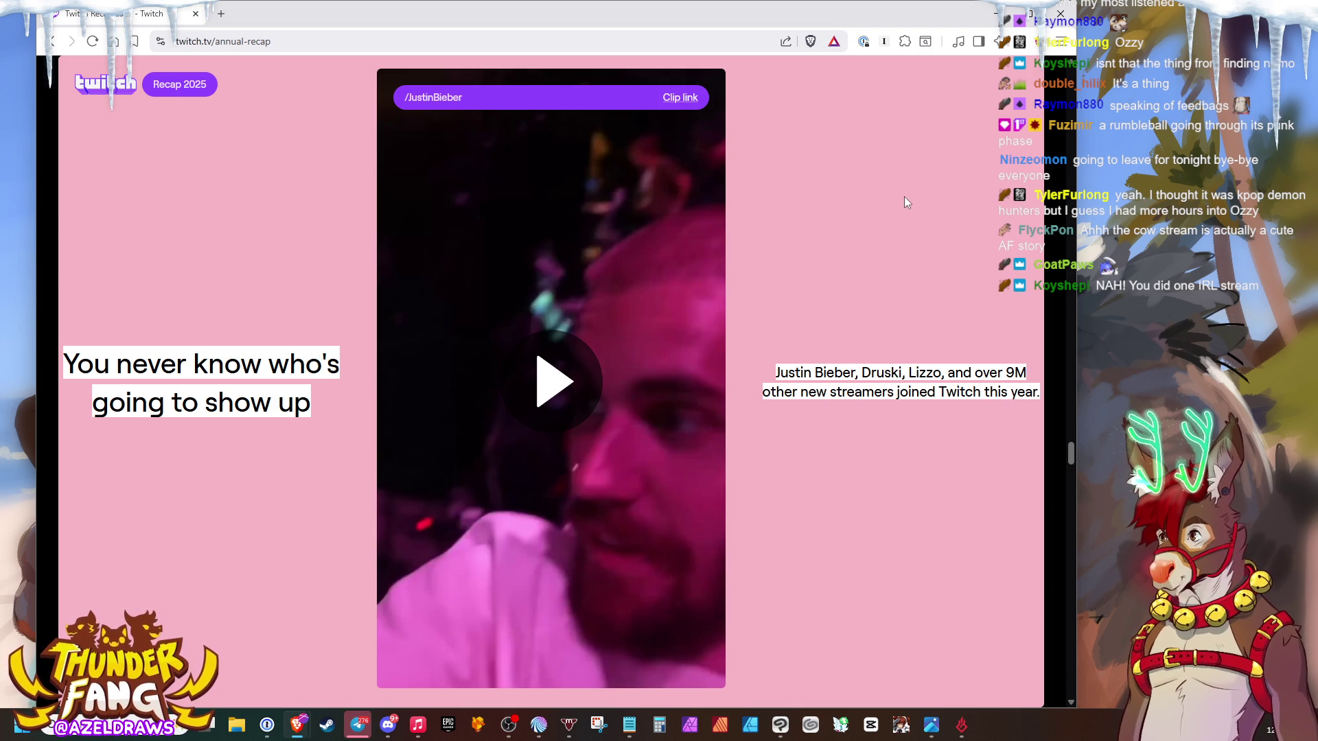
- Advance to Did that just happen?, play the kitchen Ambush clip, then start the horse heels unboxing clip
click(955, 429)
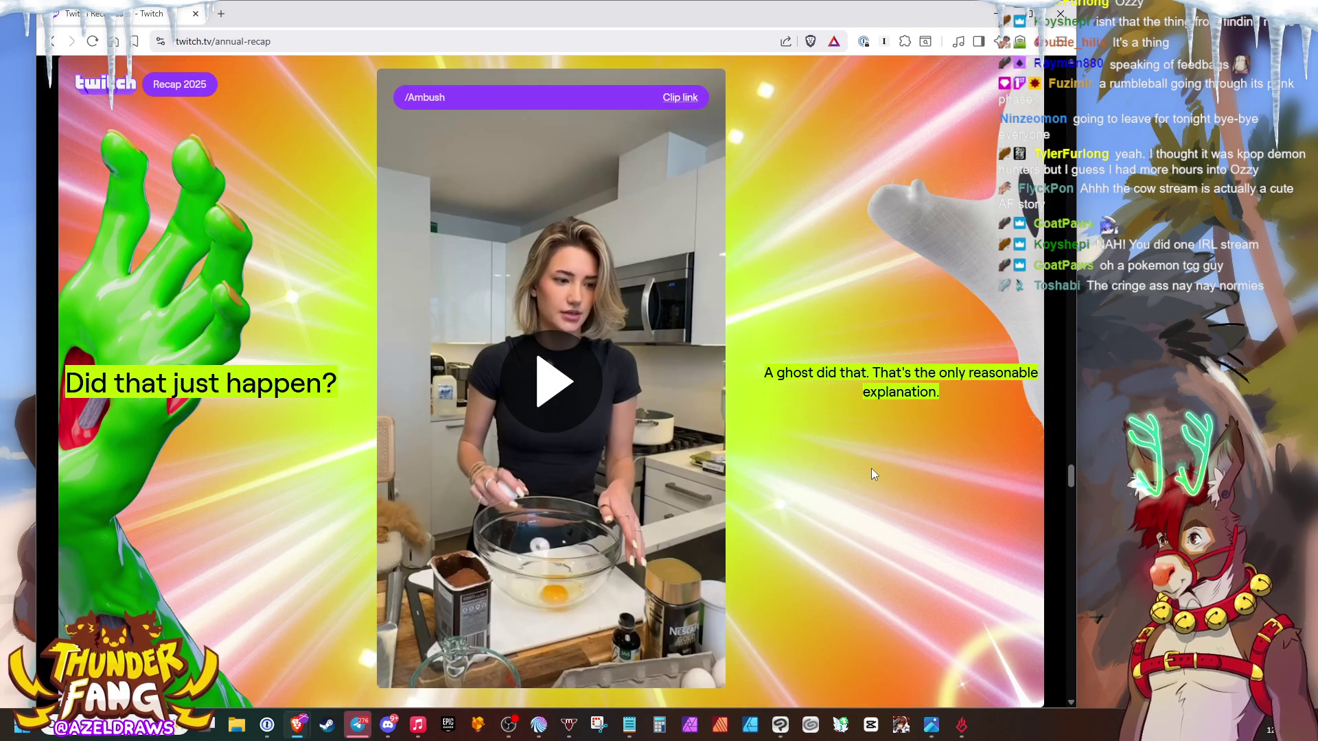
click(600, 392)
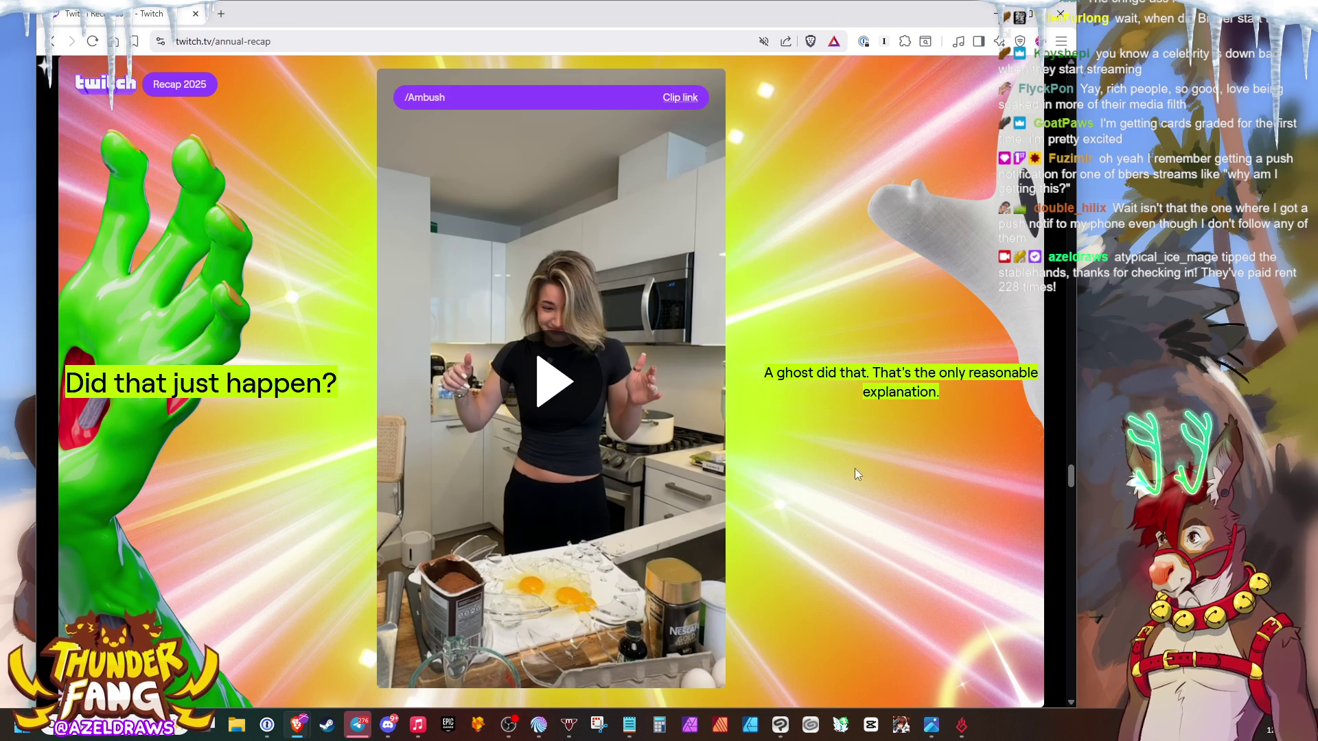
scroll(852, 460, down, 2)
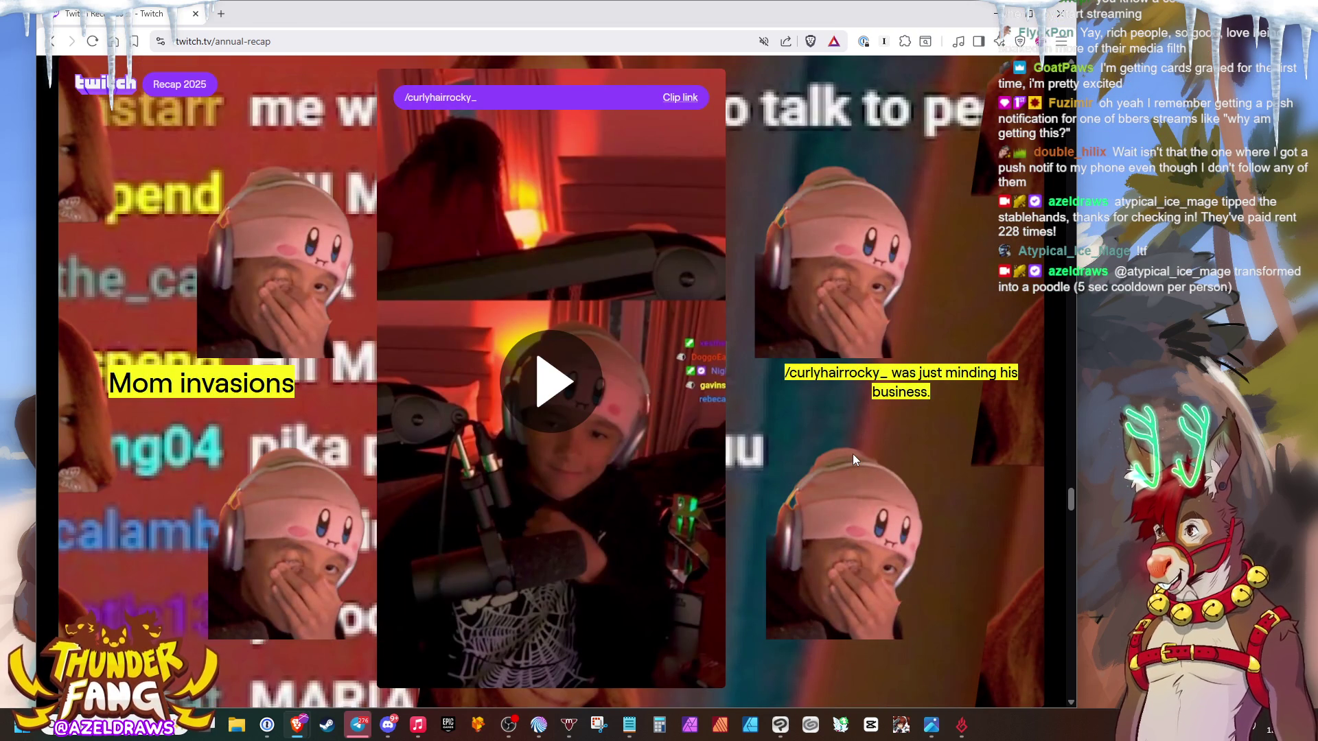
scroll(827, 398, down, 2)
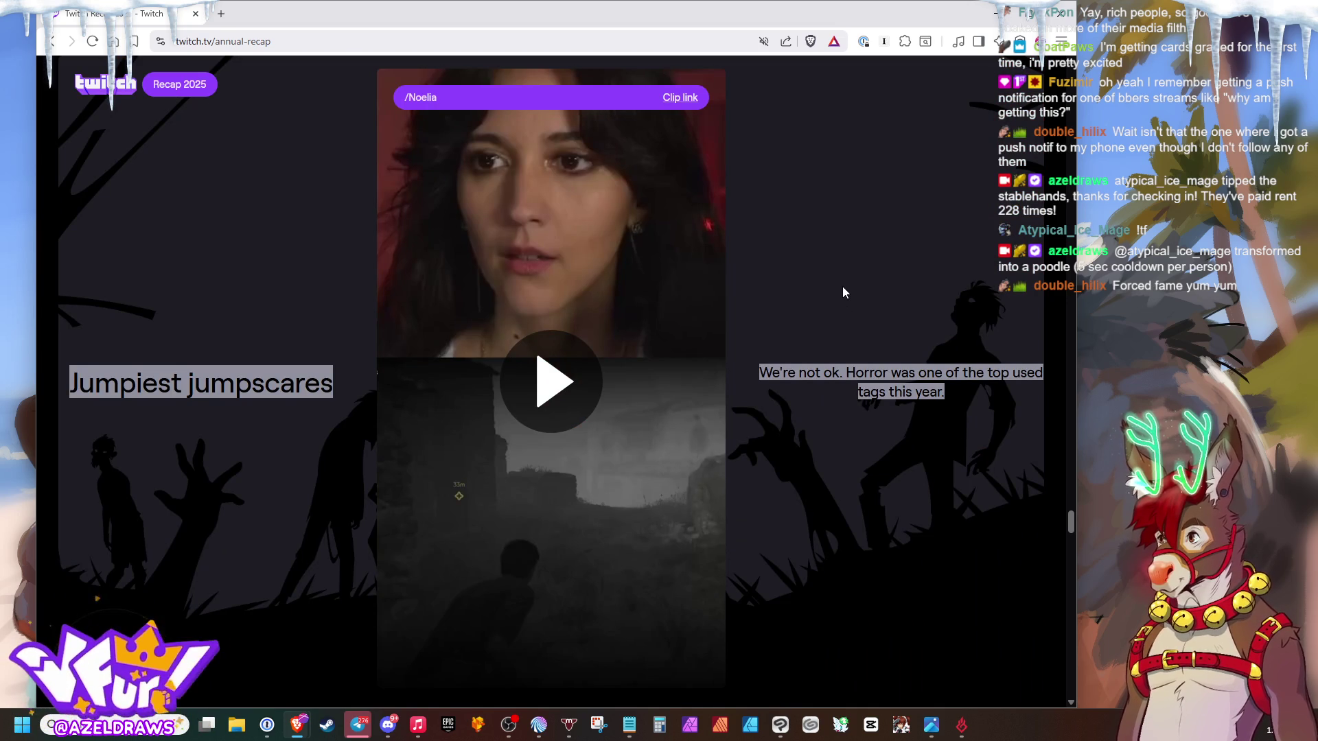
scroll(852, 276, down, 2)
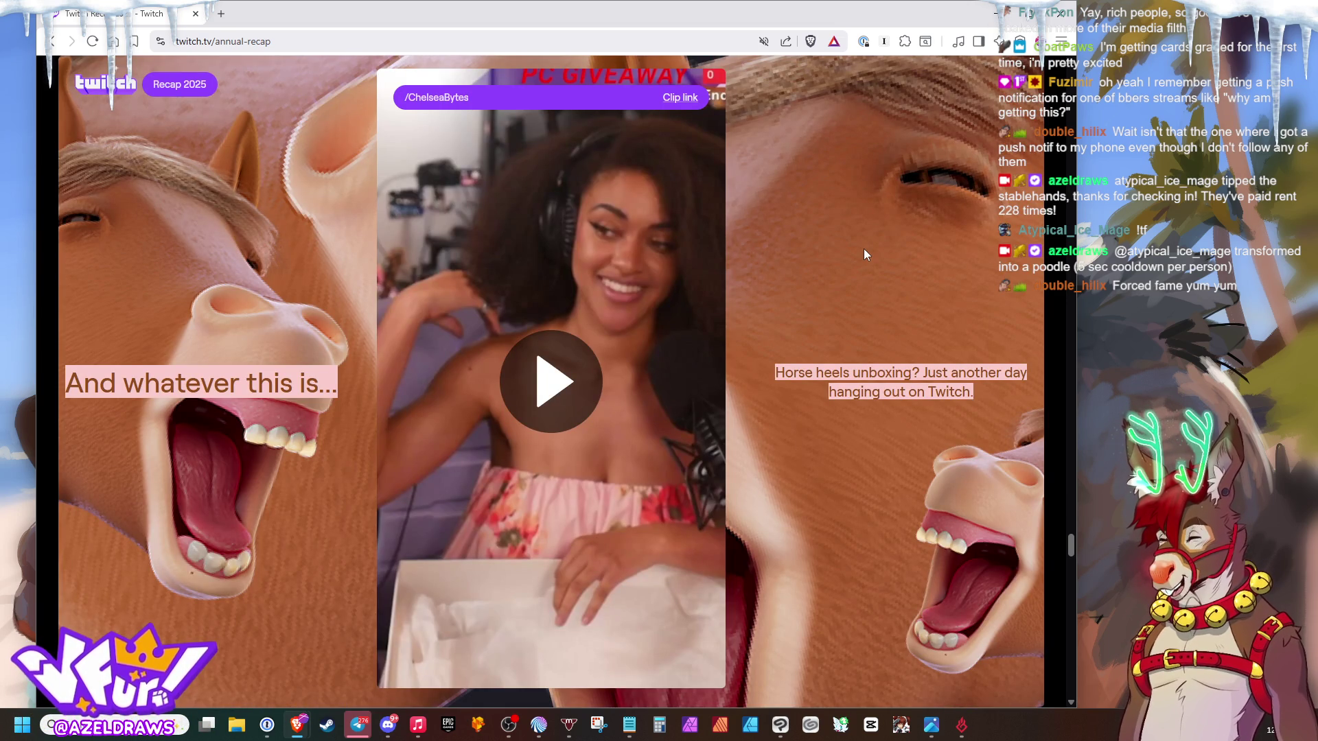
click(542, 412)
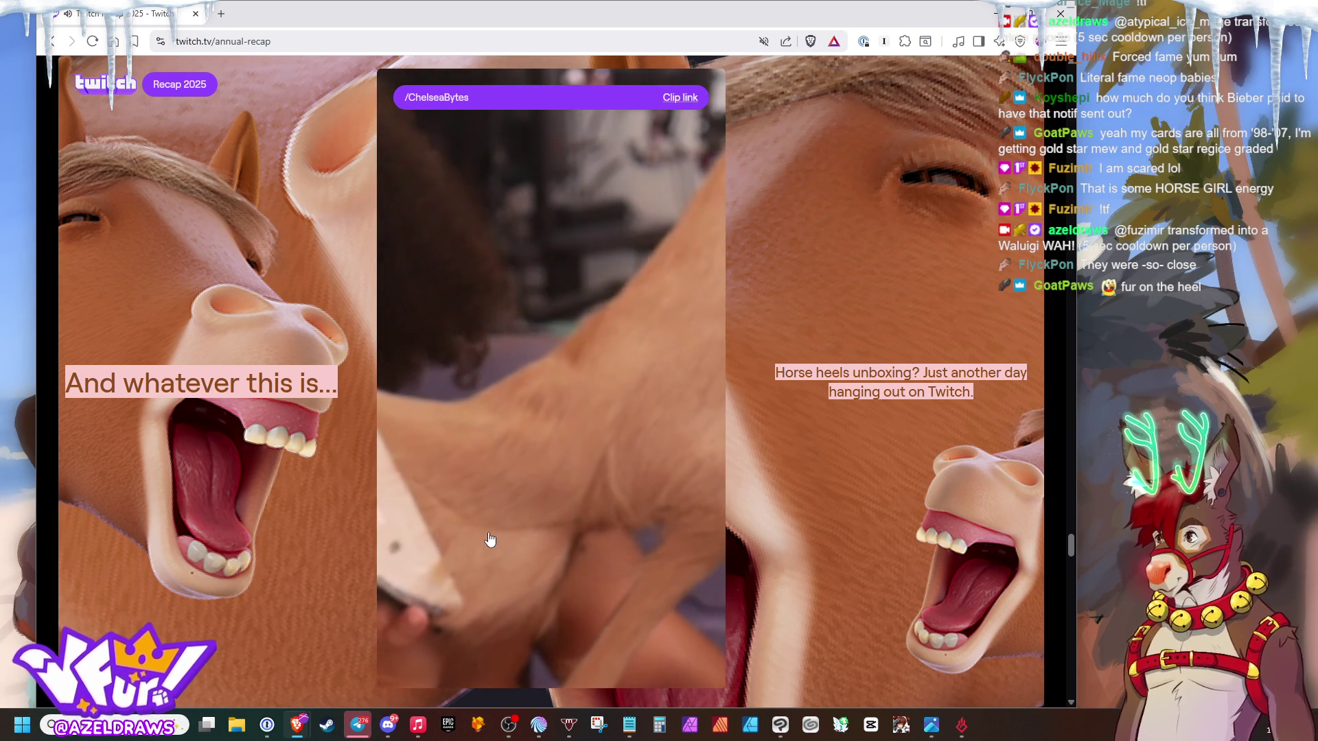
- Pause the ChelseaBytes horse heels unboxing clip before moving on to the next slide
click(489, 540)
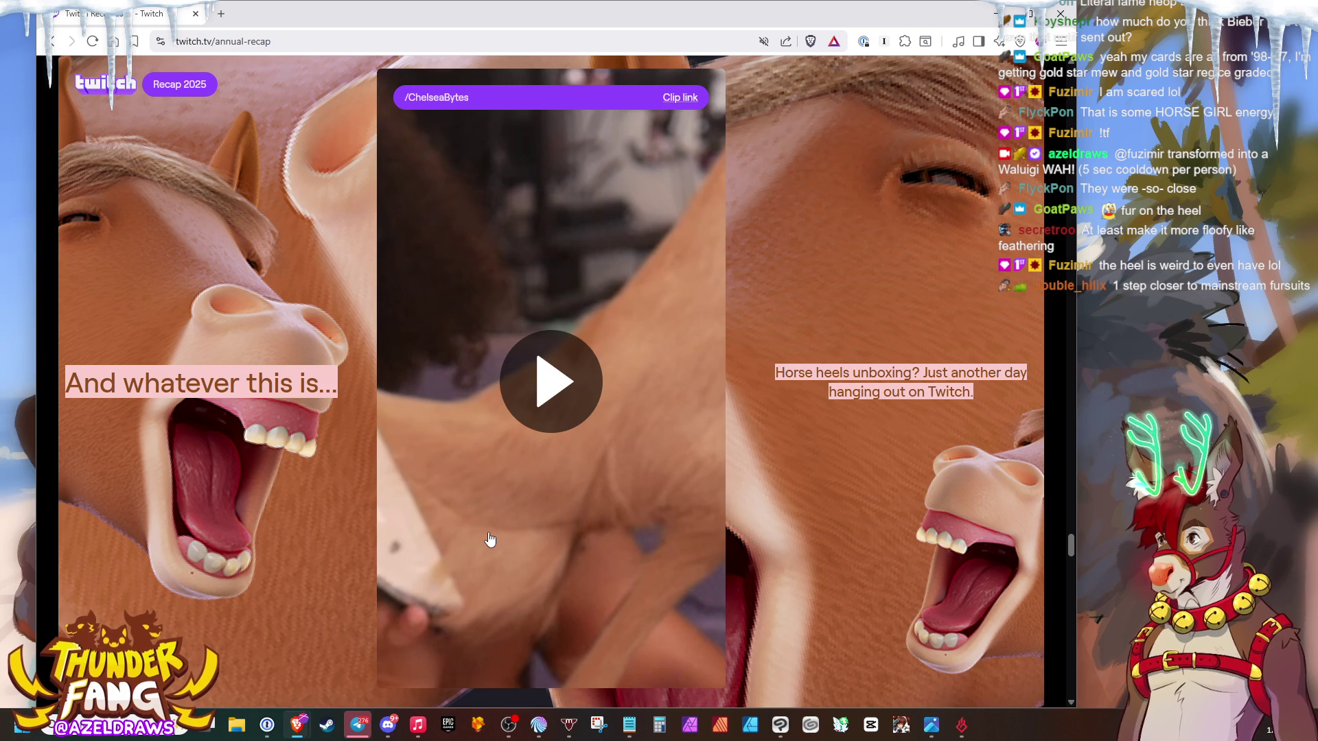
scroll(767, 395, down, 2)
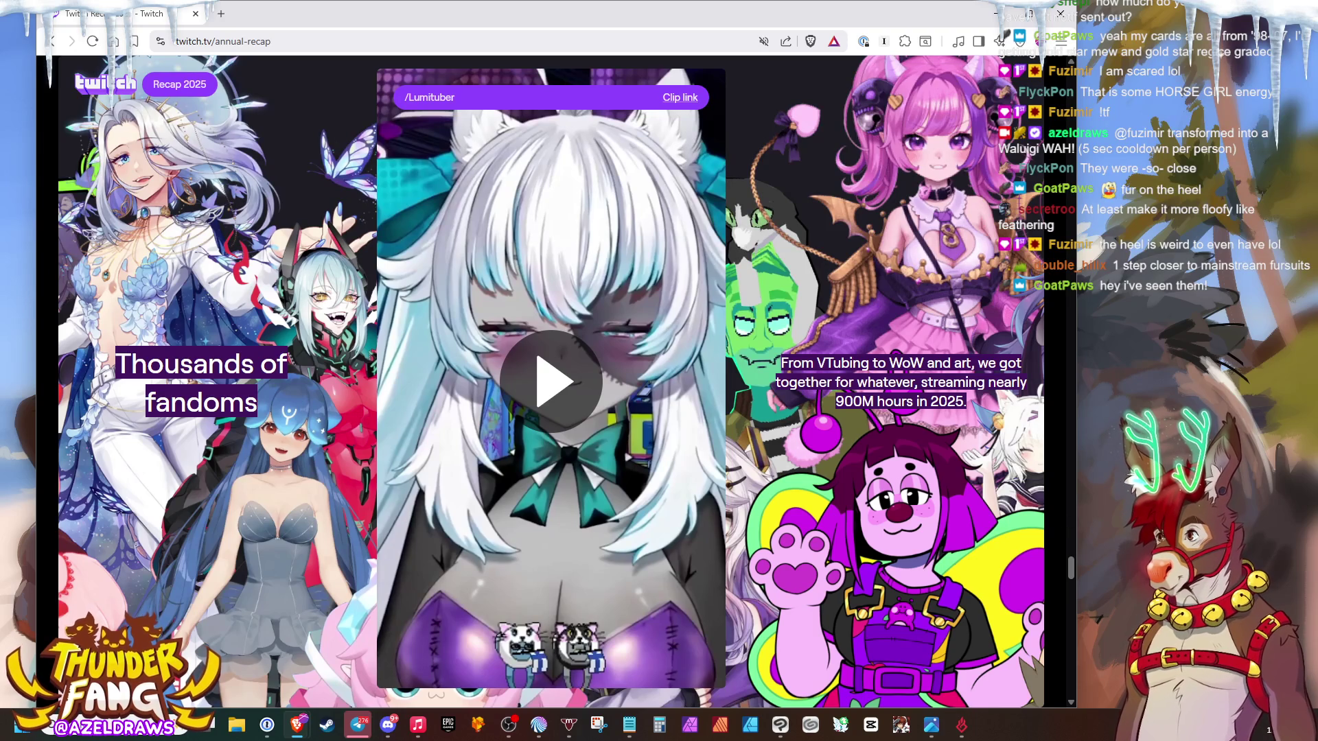
scroll(950, 453, down, 1)
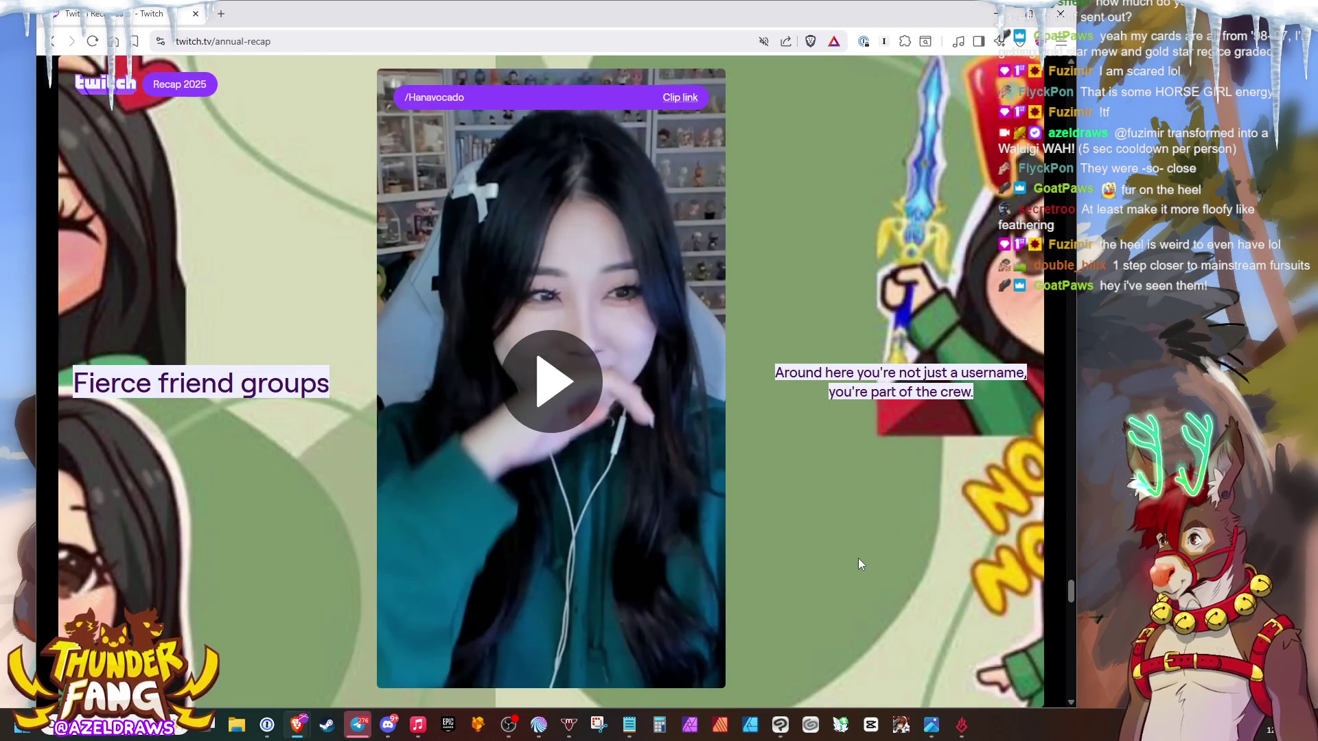
scroll(842, 556, down, 2)
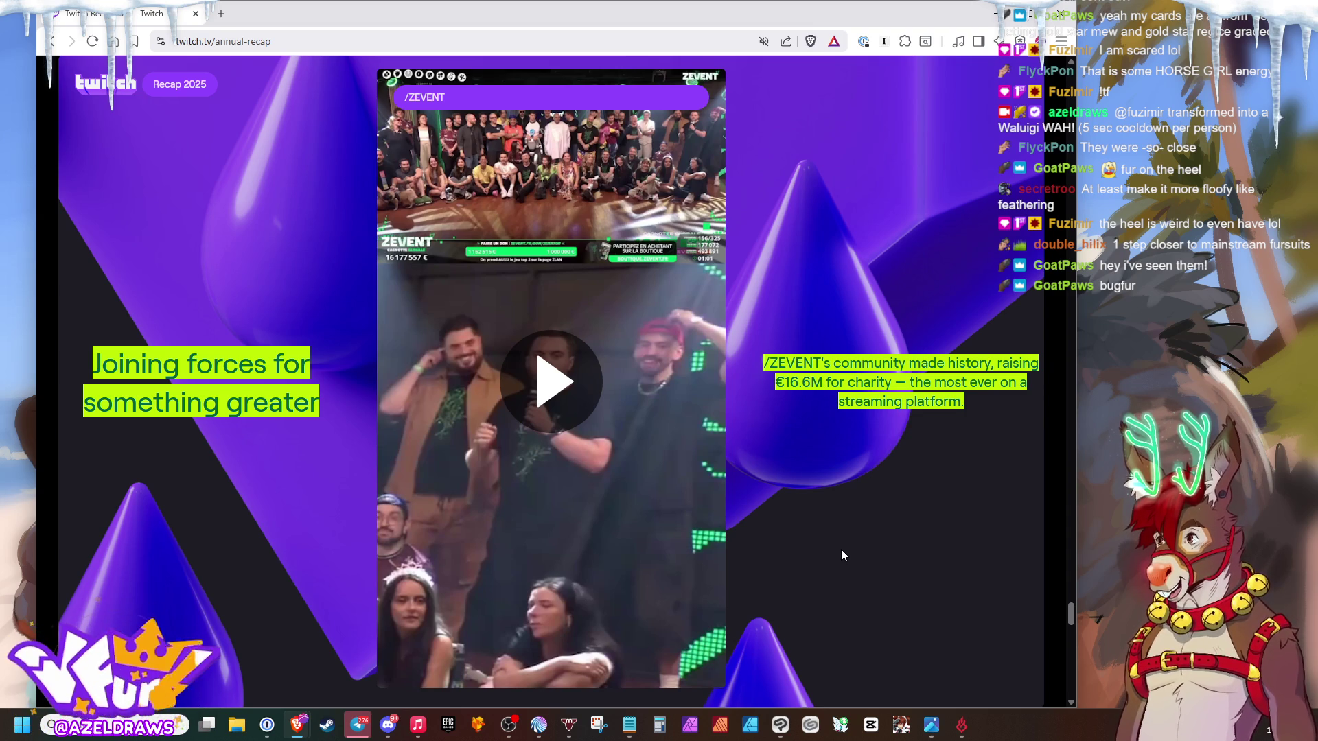
scroll(847, 547, down, 2)
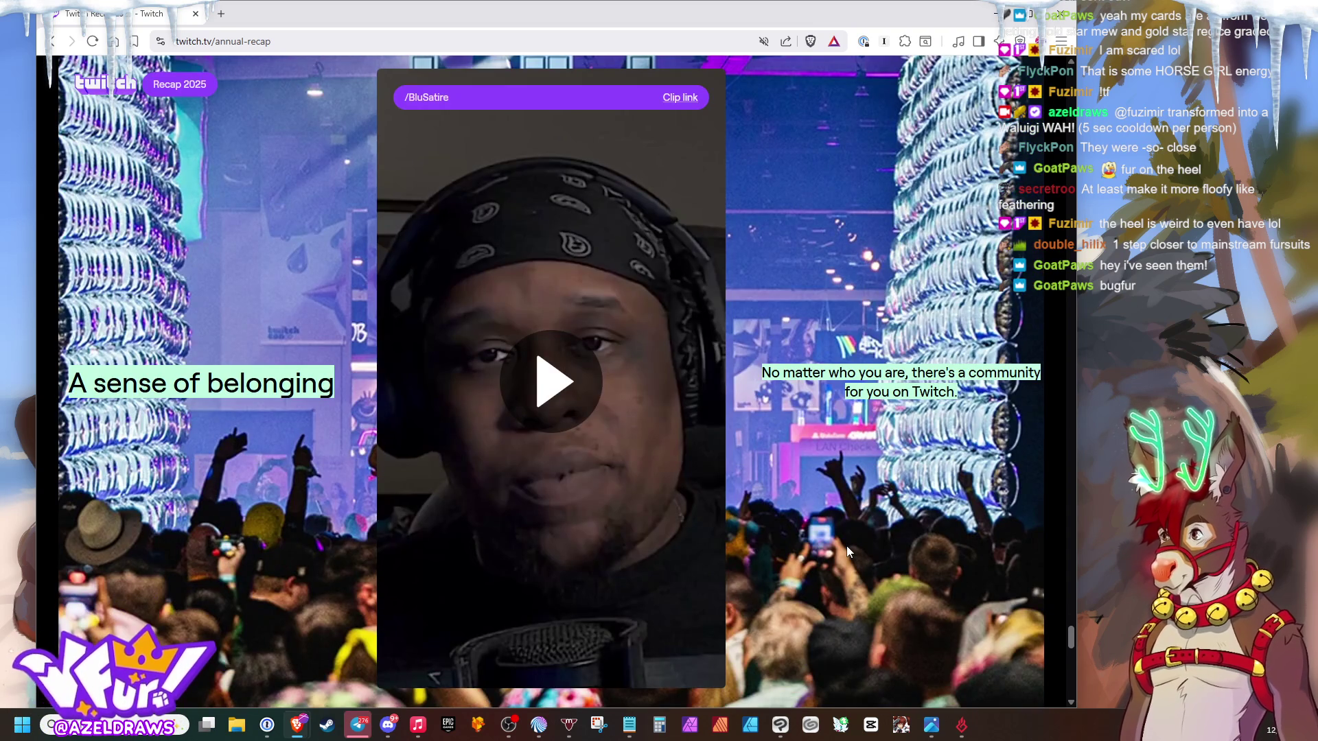
scroll(847, 547, down, 2)
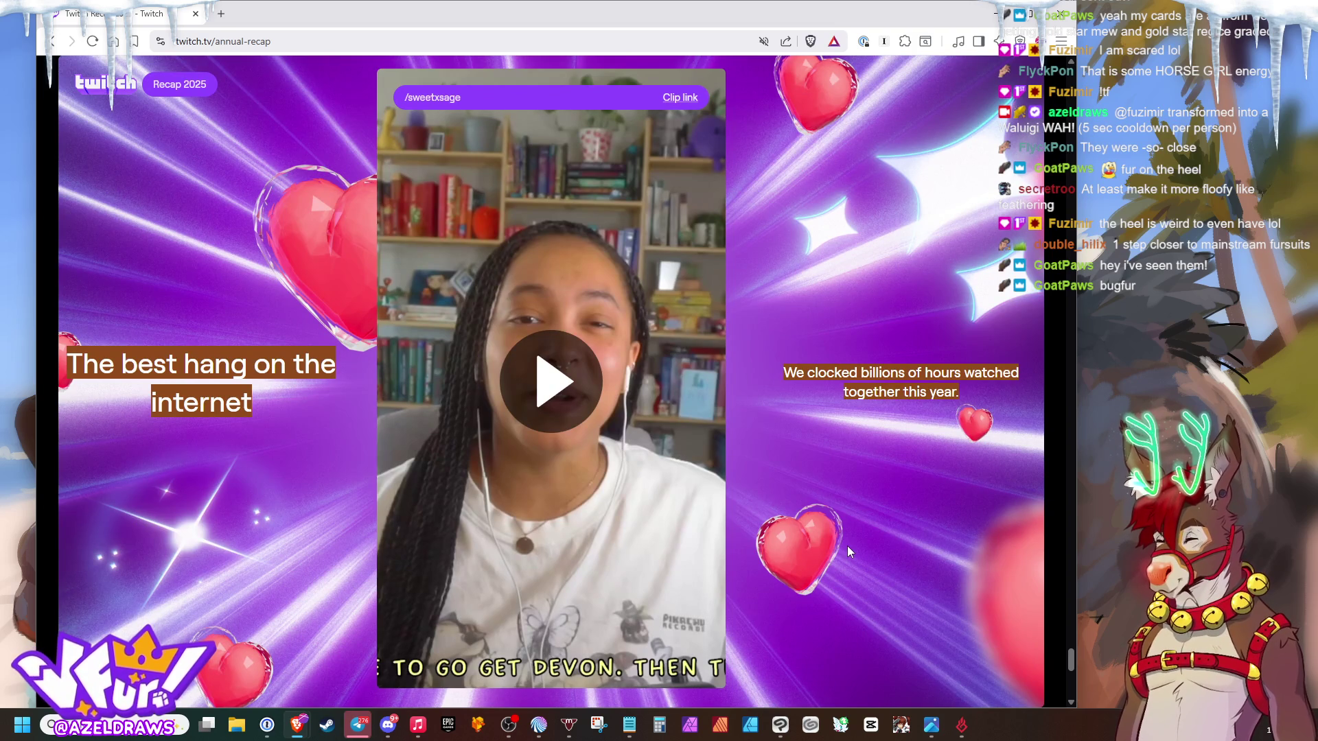
scroll(848, 551, down, 2)
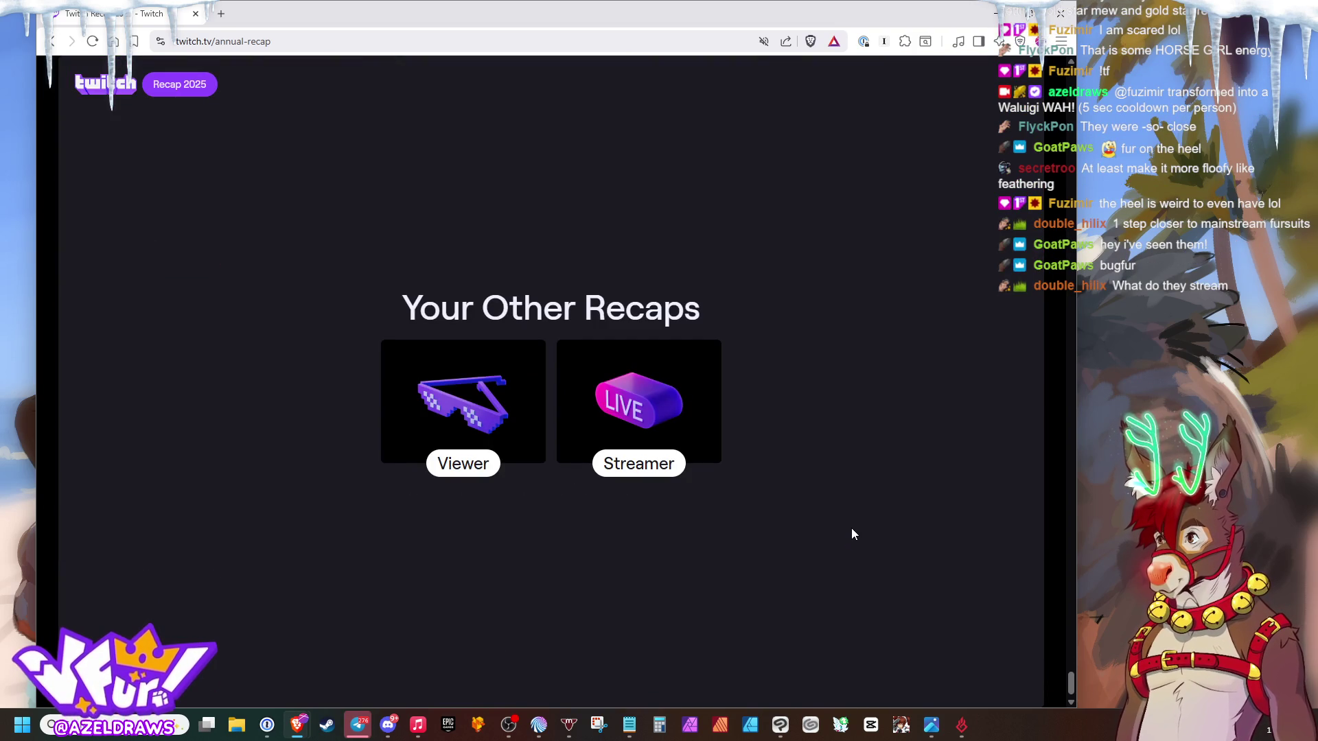
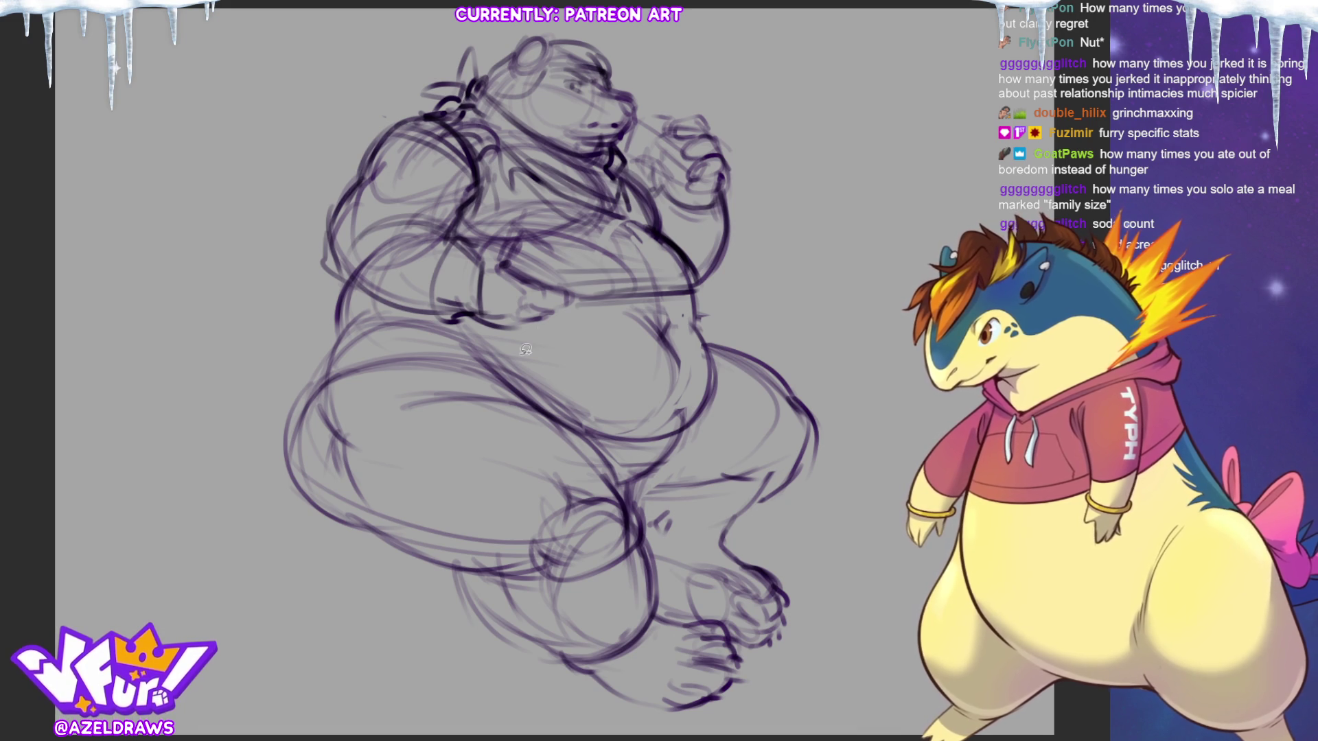
- Lasso an area around the figure's left side and then clear the selection
drag(350, 280, 419, 641)
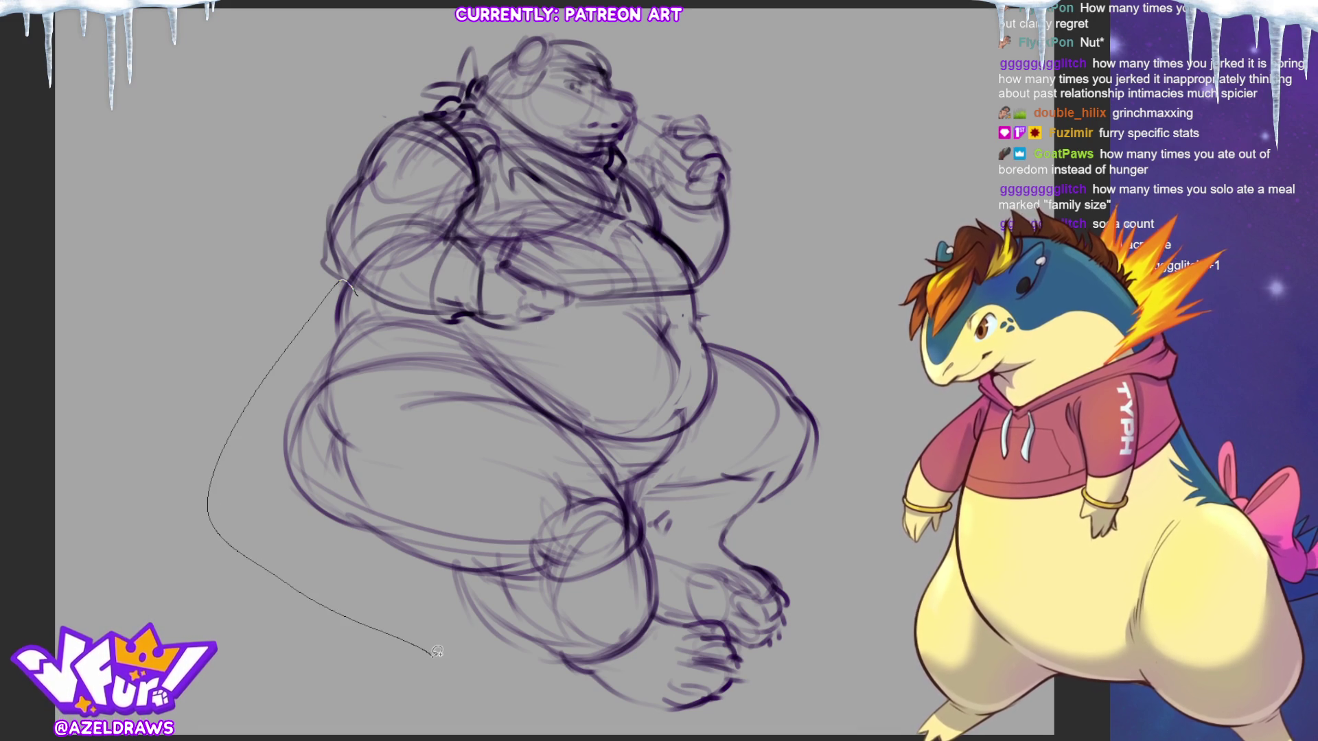
drag(437, 652, 355, 291)
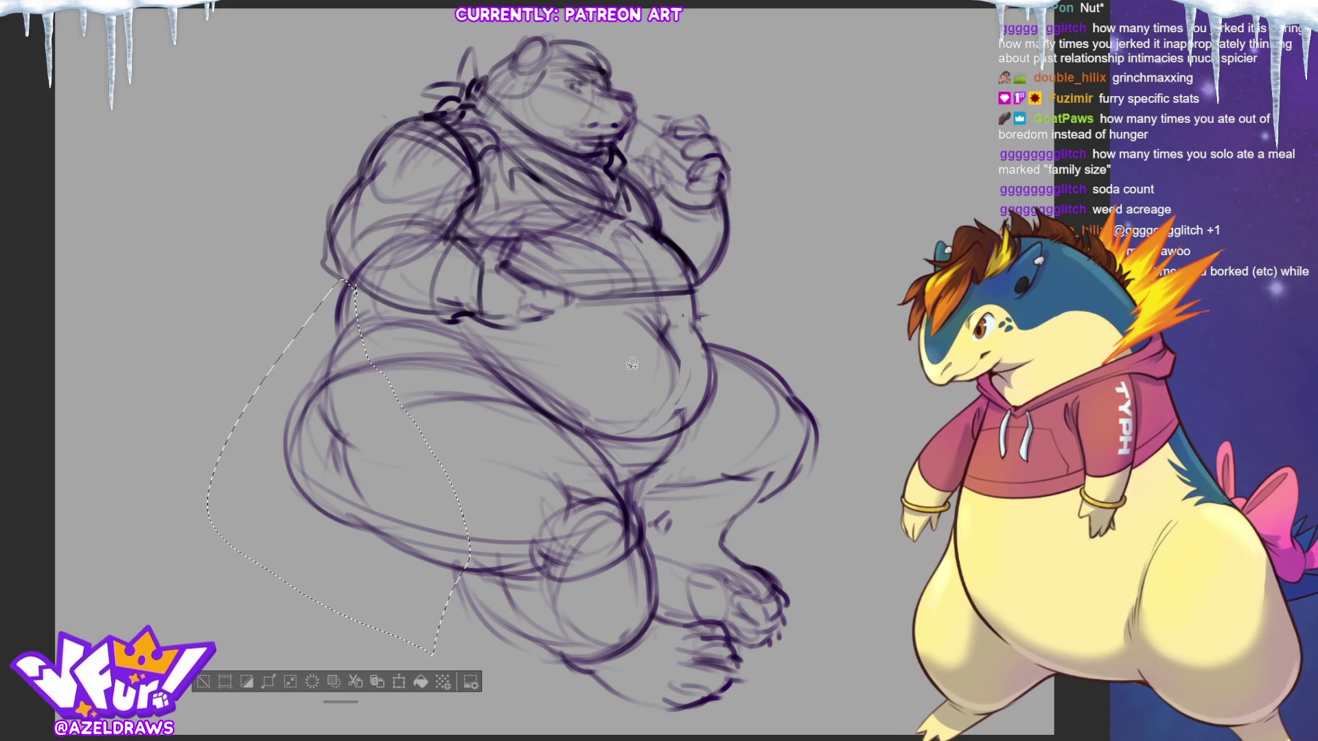
key(ctrl+d)
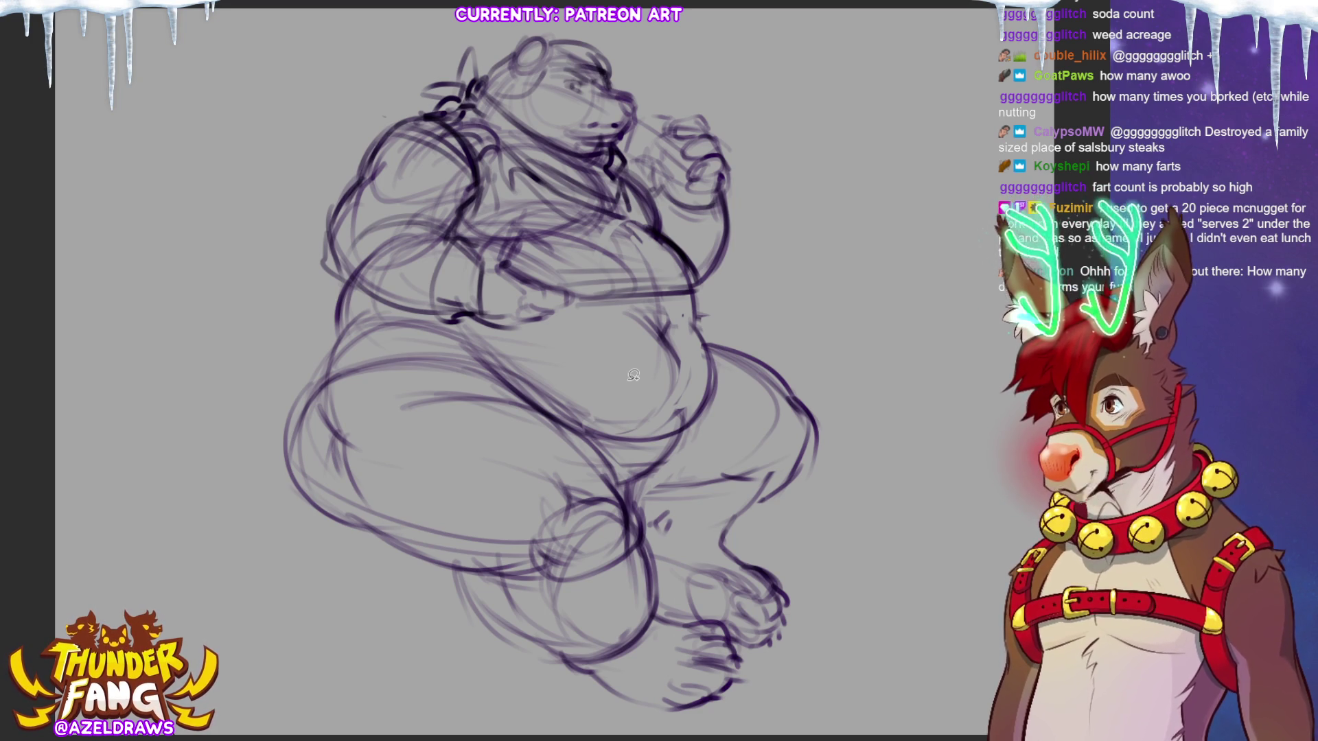
- Darken the left belly and thigh outline with firmer strokes
mouse_move(484, 360)
mouse_down()
mouse_move(286, 453)
mouse_move(280, 515)
mouse_up()
mouse_move(276, 463)
mouse_down()
mouse_move(309, 433)
mouse_move(505, 369)
mouse_up()
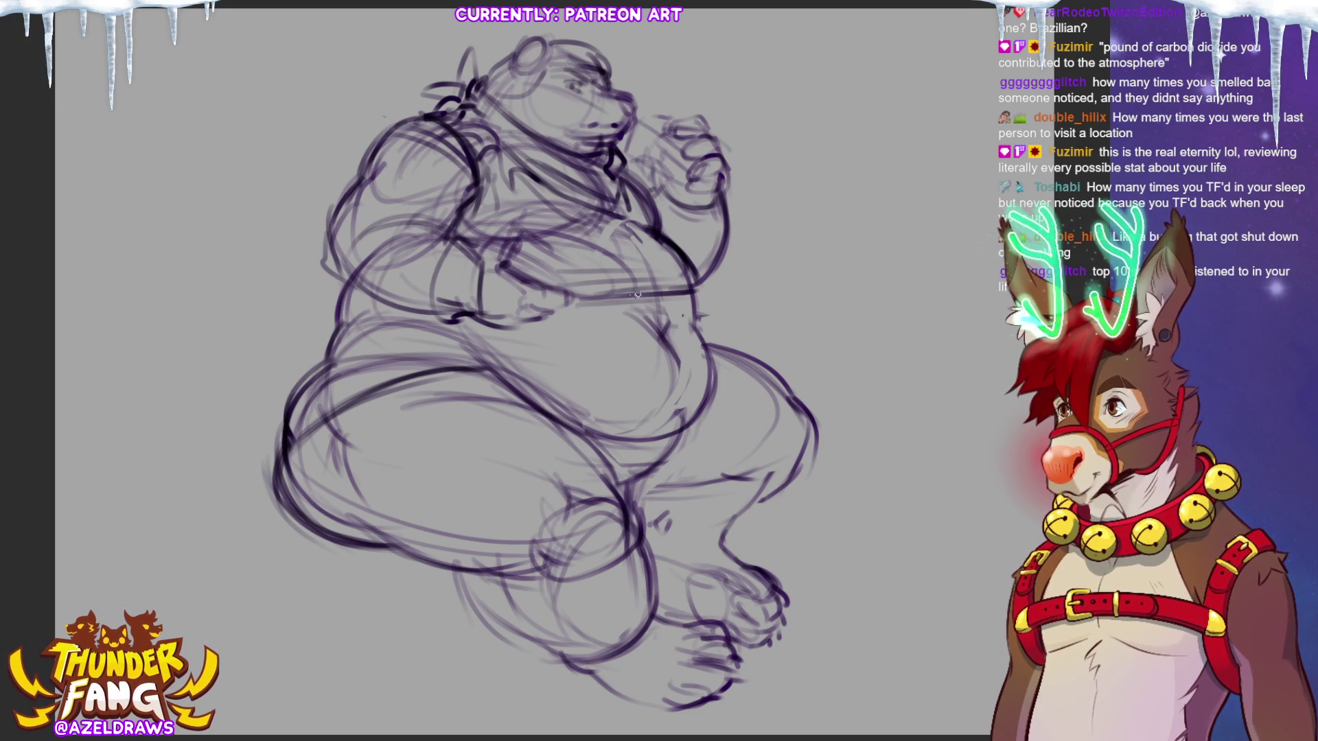
- Darken and partly redraw the right belly outline after erasing a section of it
drag(702, 299, 706, 343)
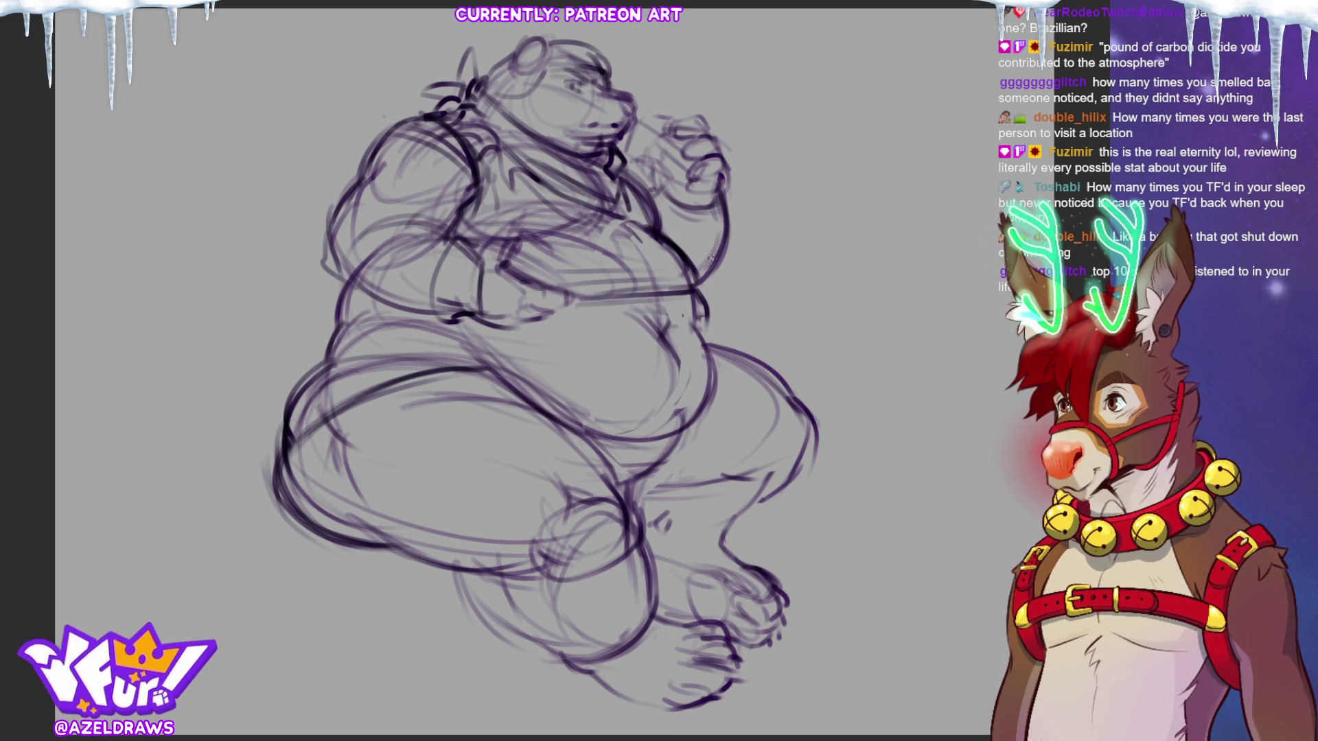
drag(647, 229, 704, 335)
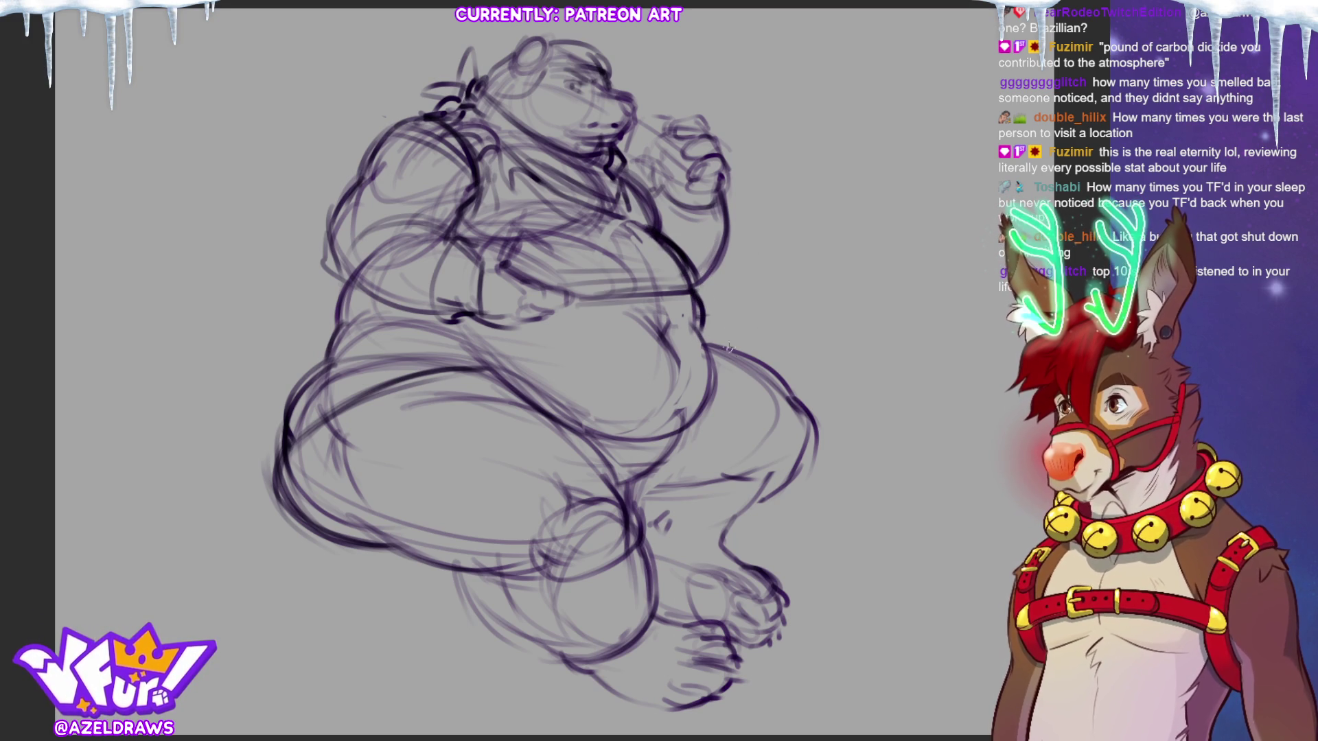
drag(702, 306, 716, 383)
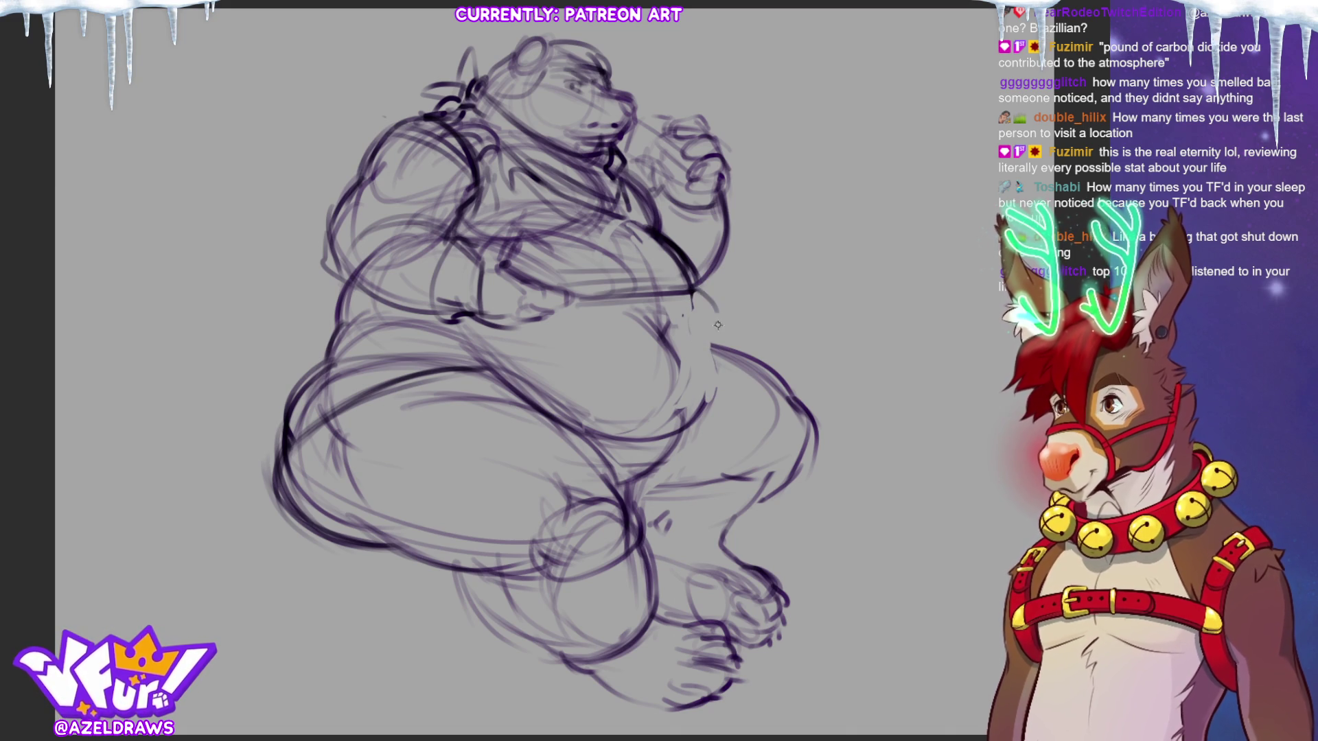
drag(704, 298, 708, 361)
drag(698, 293, 720, 416)
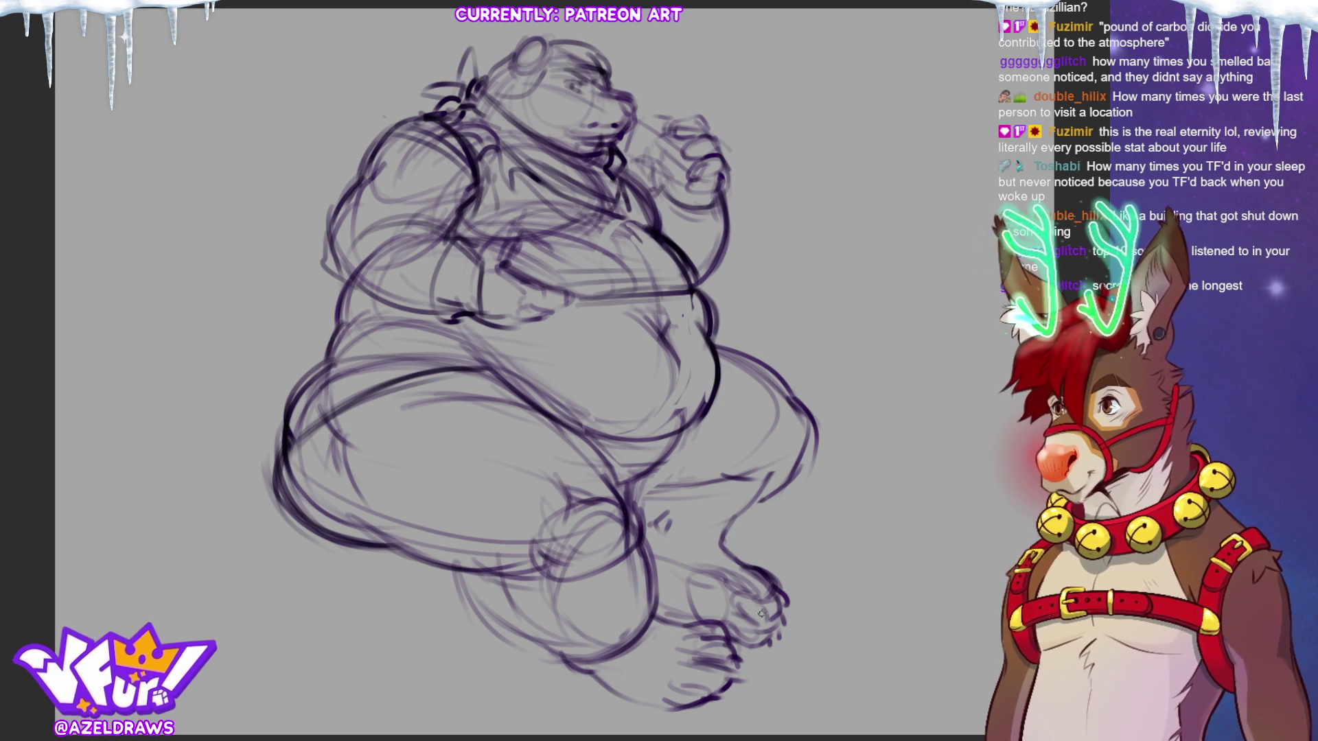
- Lighten the overly dark right belly line and lay in a fresh outline stroke
drag(696, 293, 718, 430)
drag(702, 319, 710, 360)
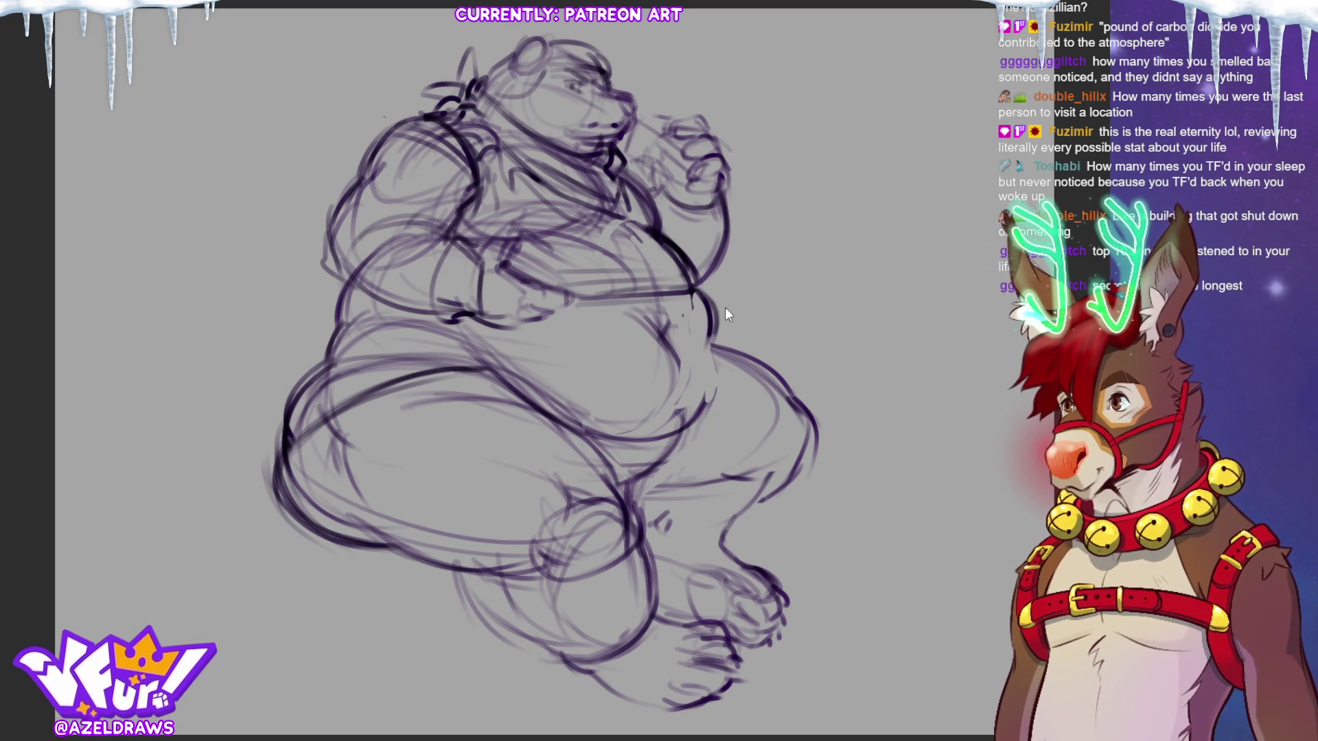
drag(706, 289, 718, 348)
drag(693, 293, 715, 401)
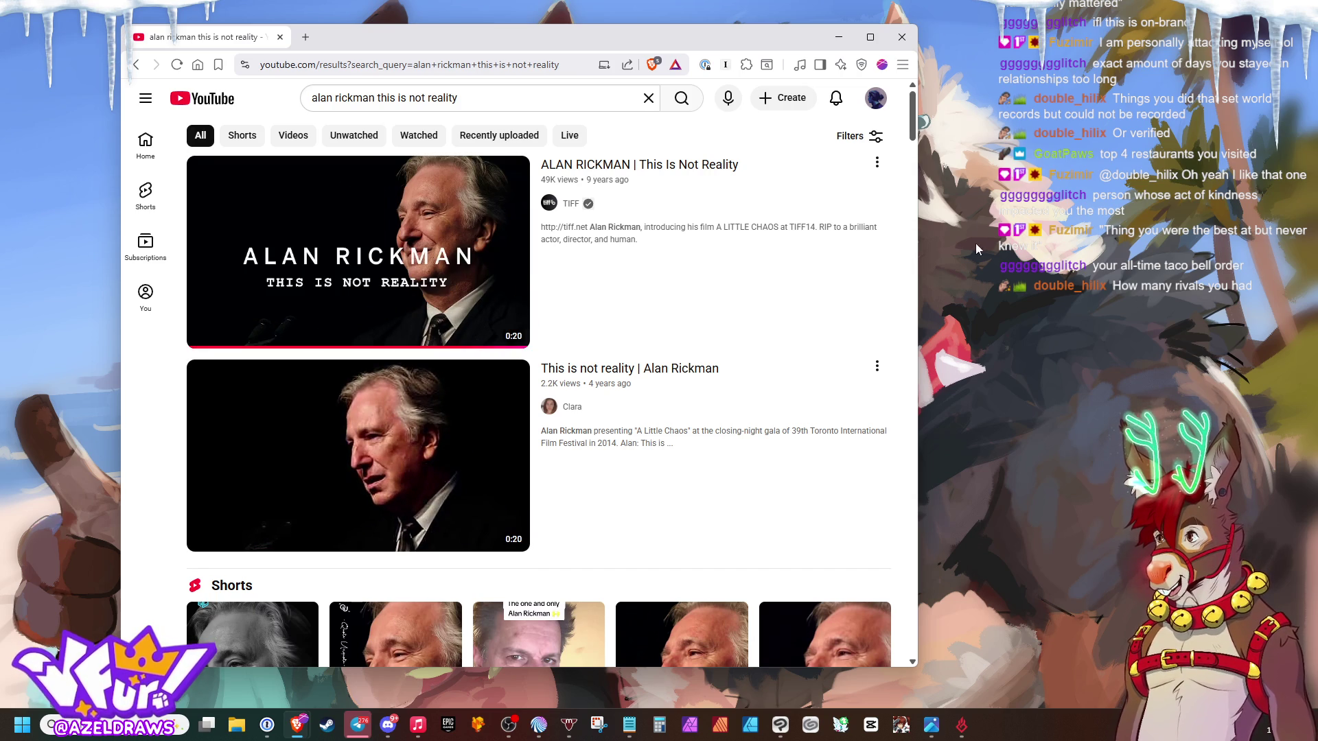
- Open the ALAN RICKMAN | This Is Not Reality search result and pause it
click(636, 171)
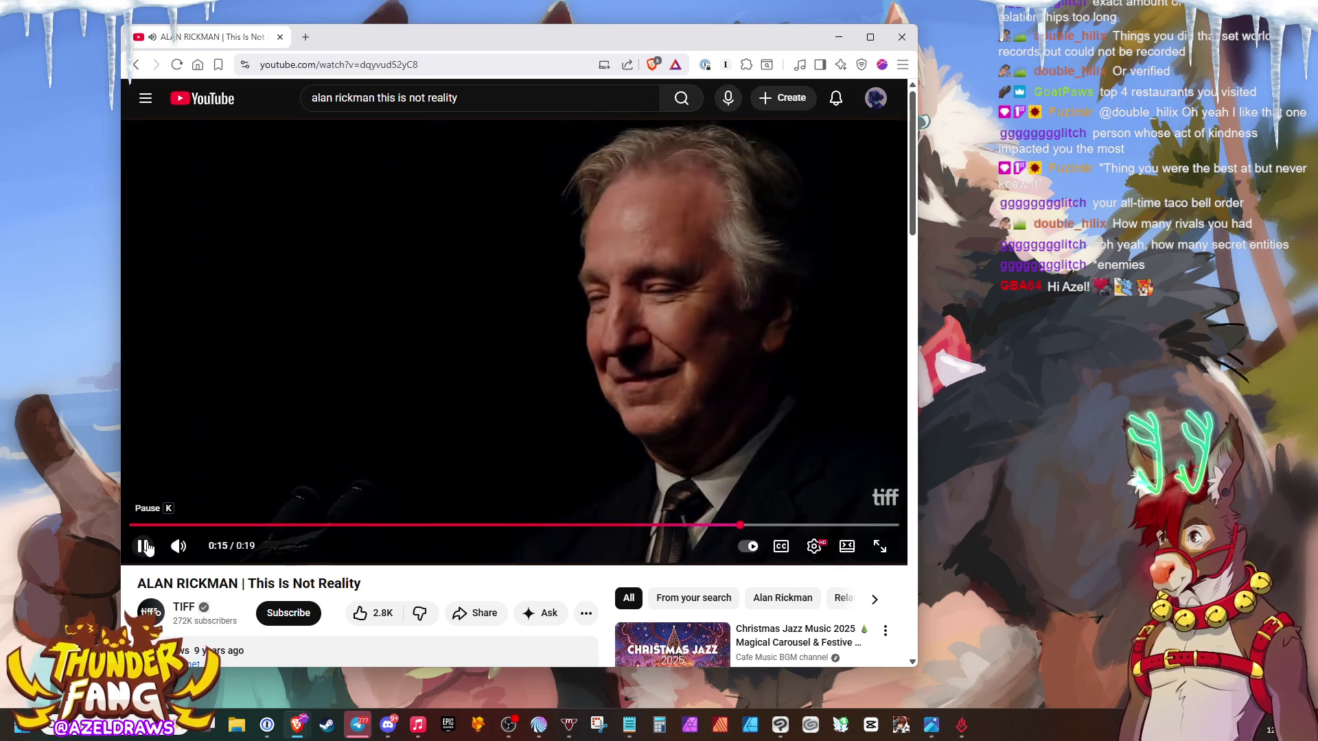
click(145, 548)
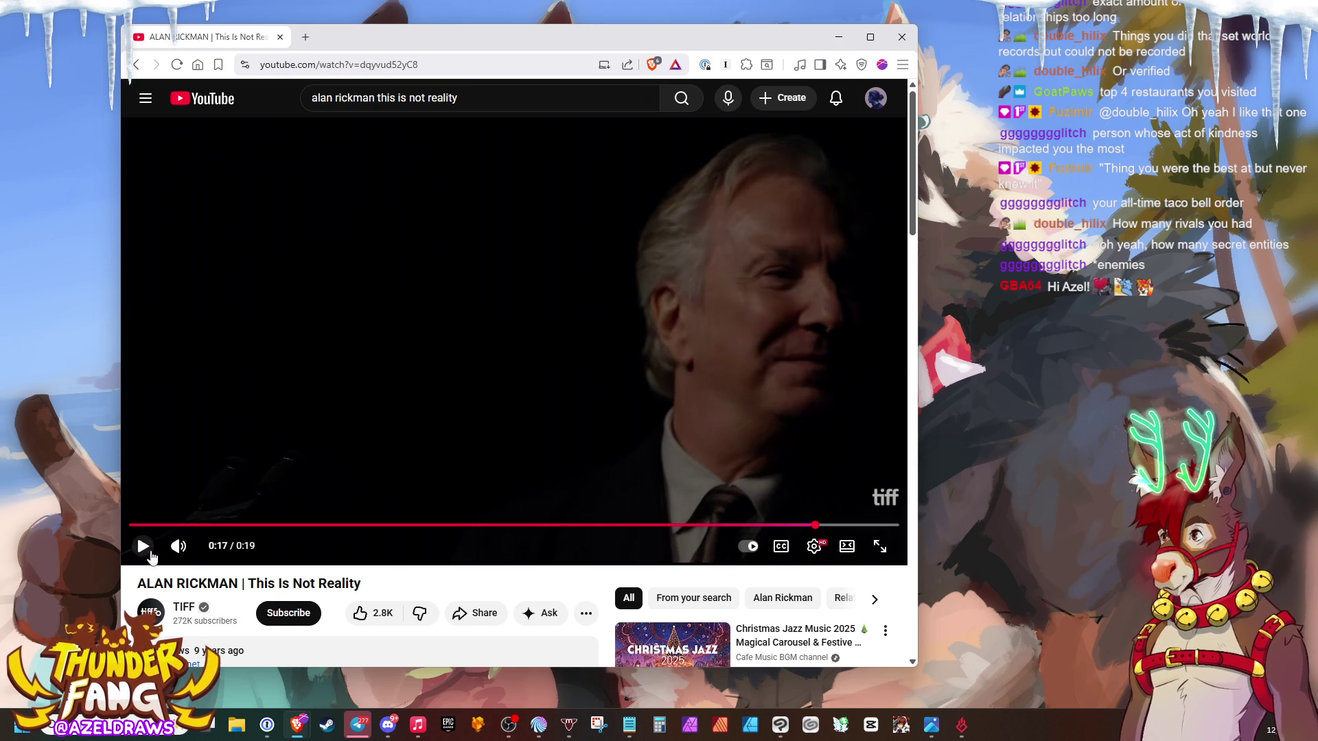
mouse_move(179, 546)
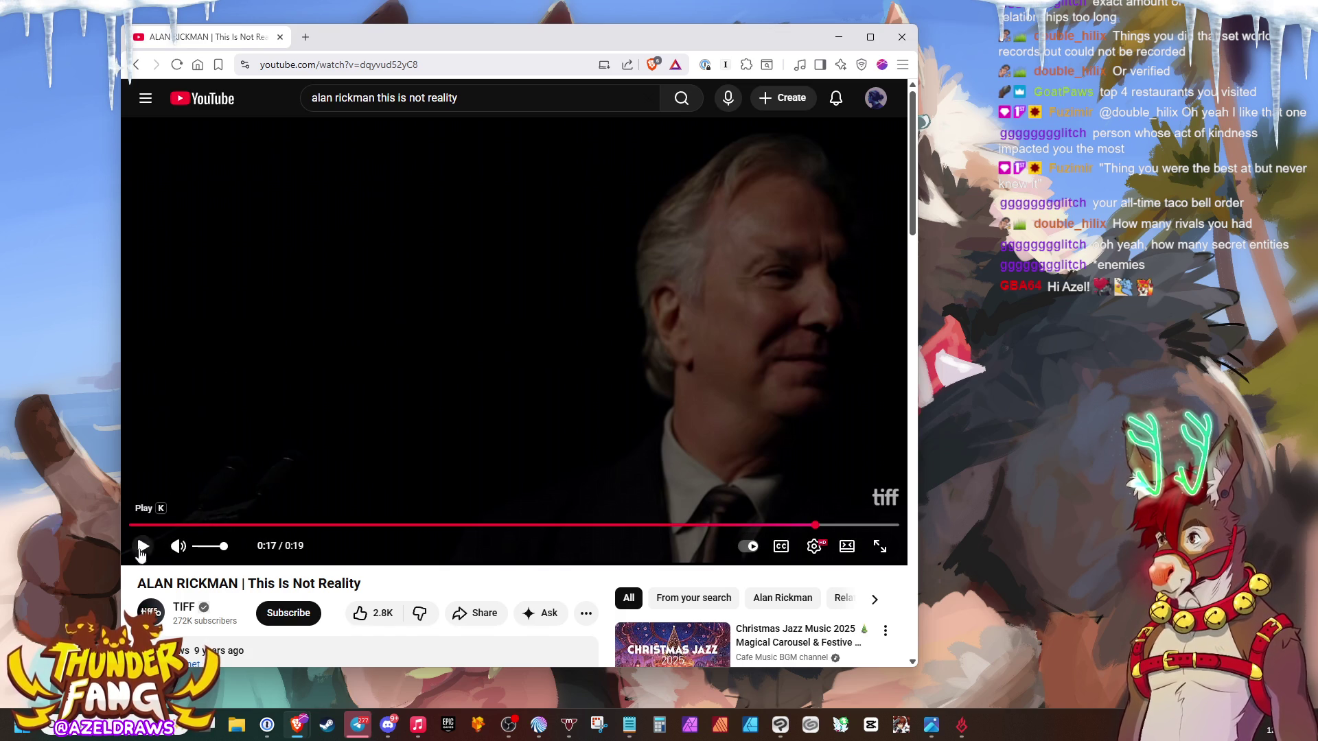
click(155, 527)
click(142, 547)
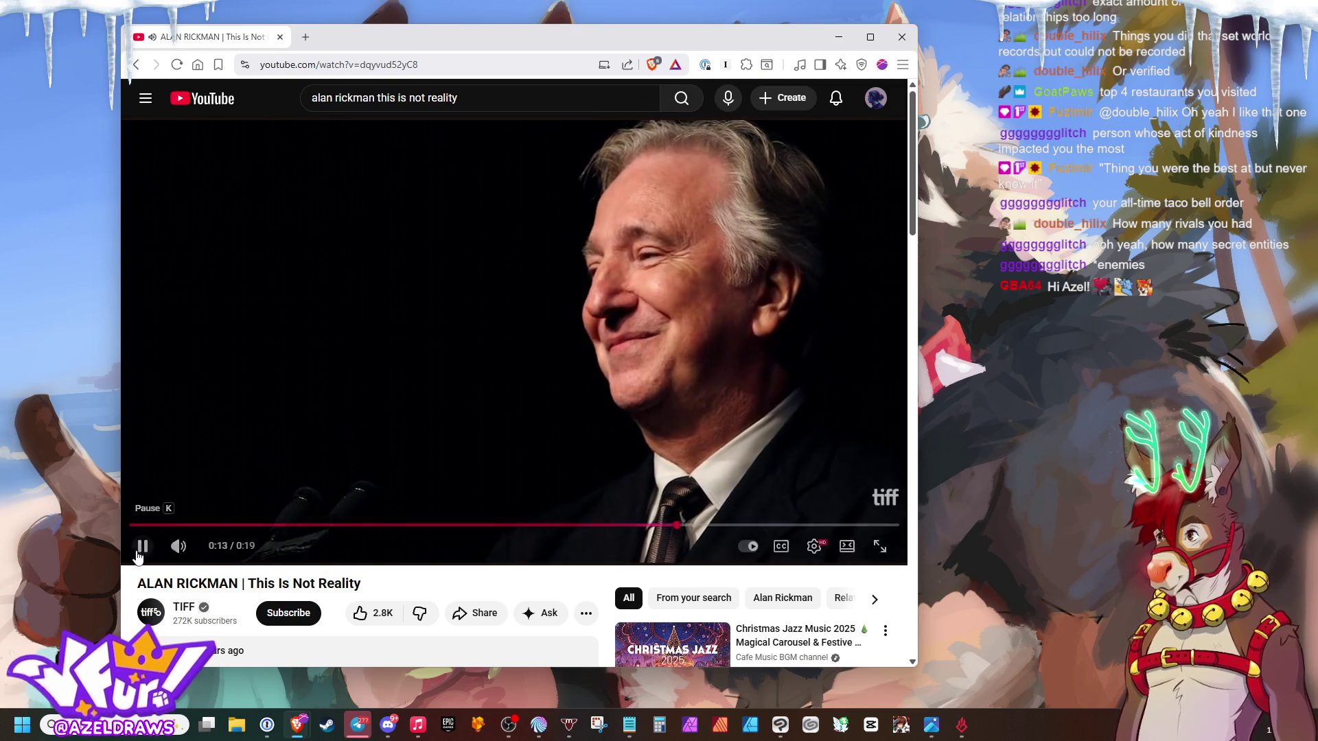
click(142, 547)
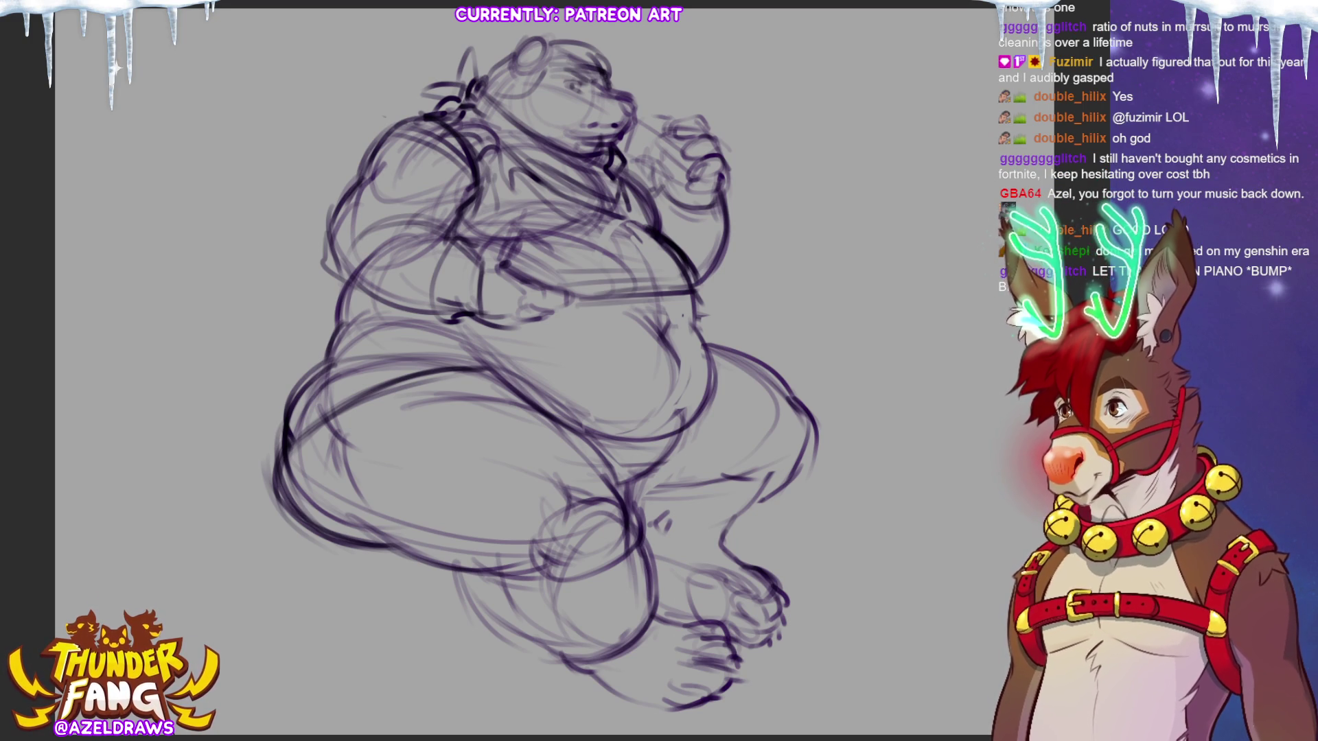
- Darken the right belly contour and chest line, then add a stroke along the left thigh
drag(694, 318, 718, 404)
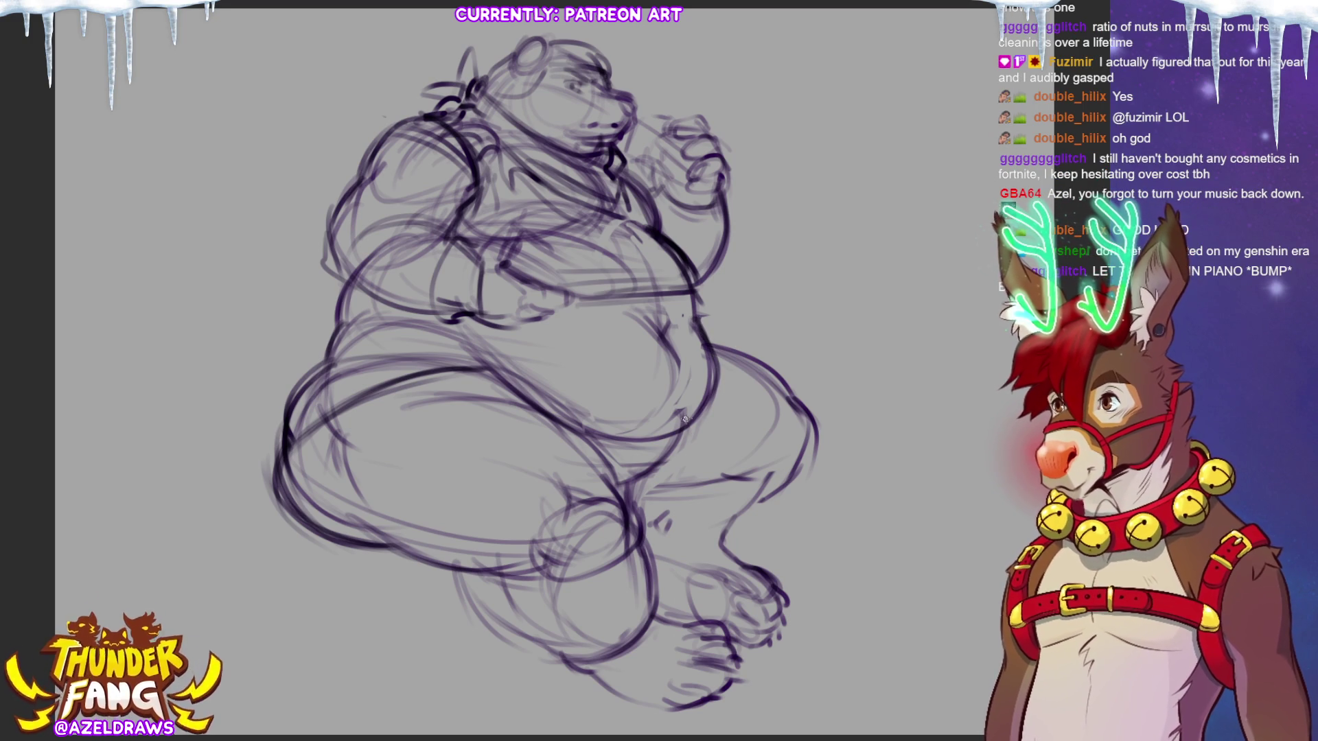
drag(698, 323, 721, 416)
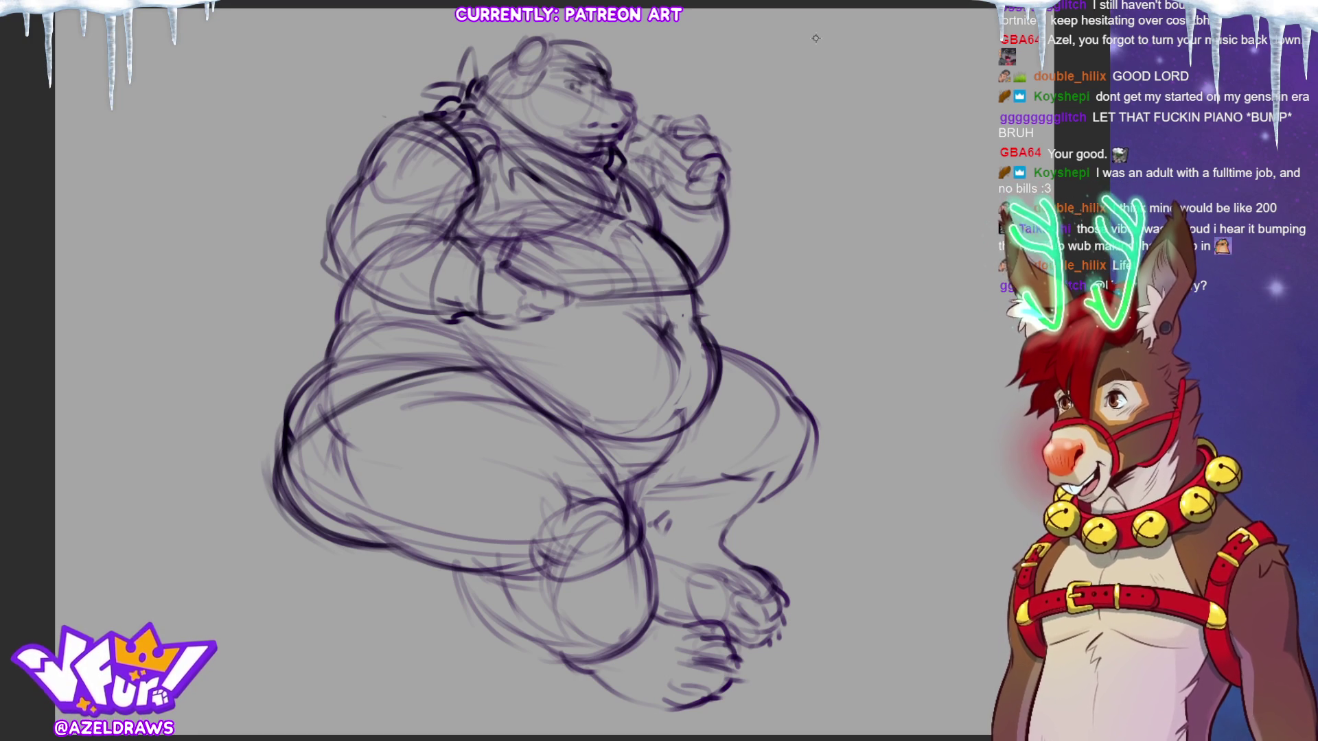
drag(616, 214, 655, 284)
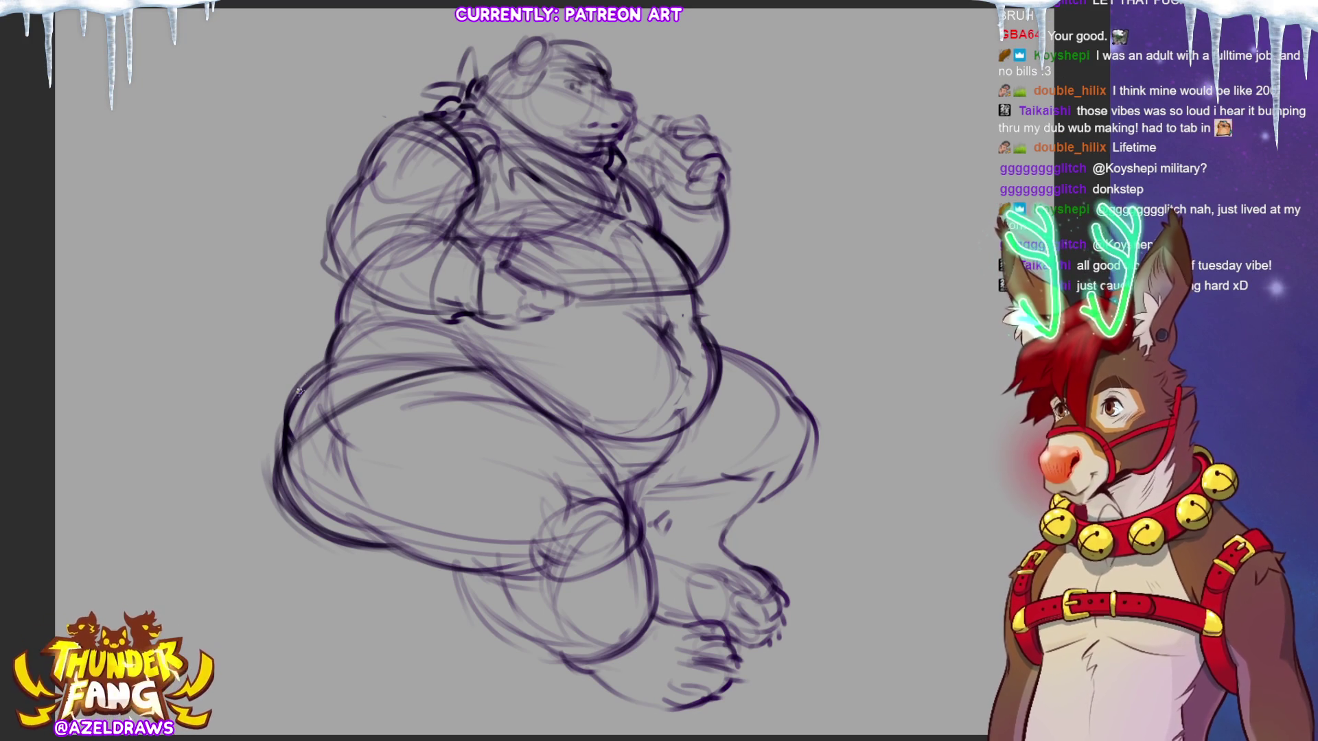
drag(297, 457, 469, 363)
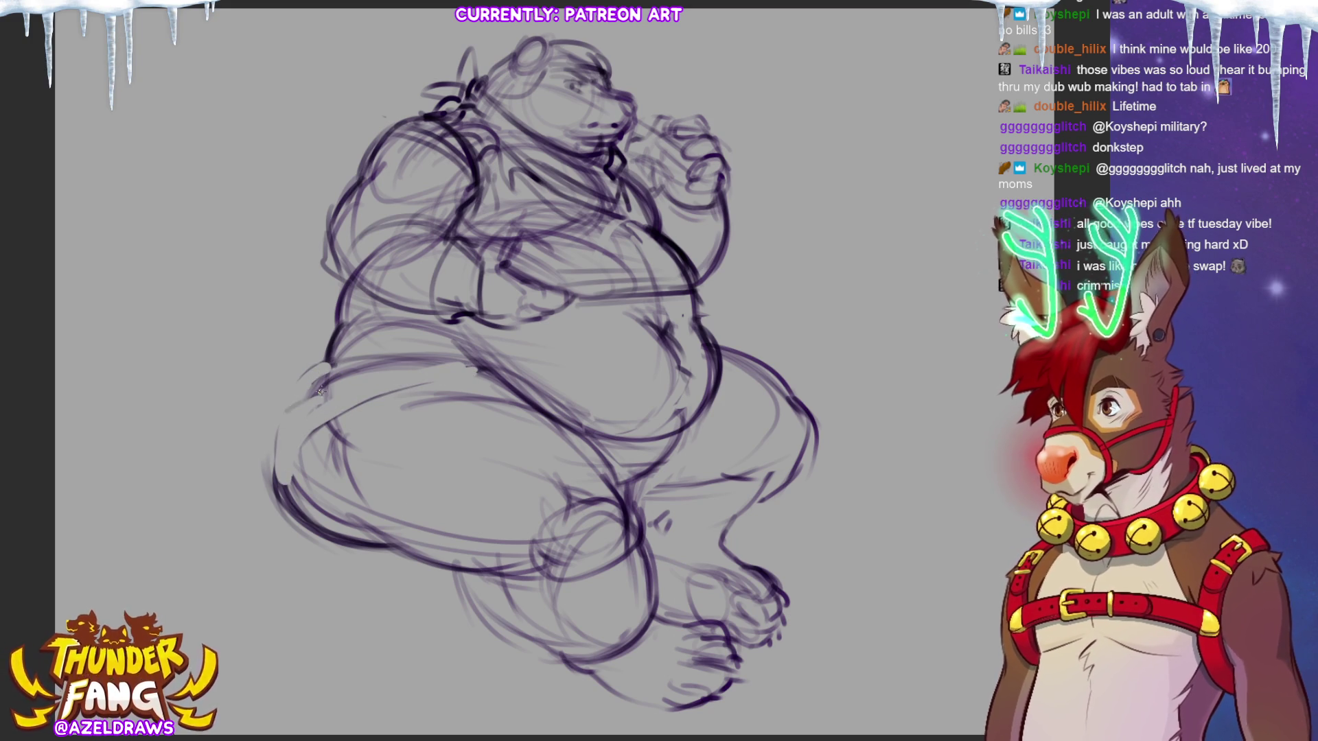
- Add a faint stroke across the belly and darken its outline and left edge
mouse_move(284, 412)
mouse_down()
mouse_move(425, 365)
mouse_move(280, 493)
mouse_move(276, 422)
mouse_move(409, 377)
mouse_up()
mouse_move(278, 406)
mouse_down()
mouse_move(328, 353)
mouse_move(290, 384)
mouse_move(278, 422)
mouse_move(332, 352)
mouse_up()
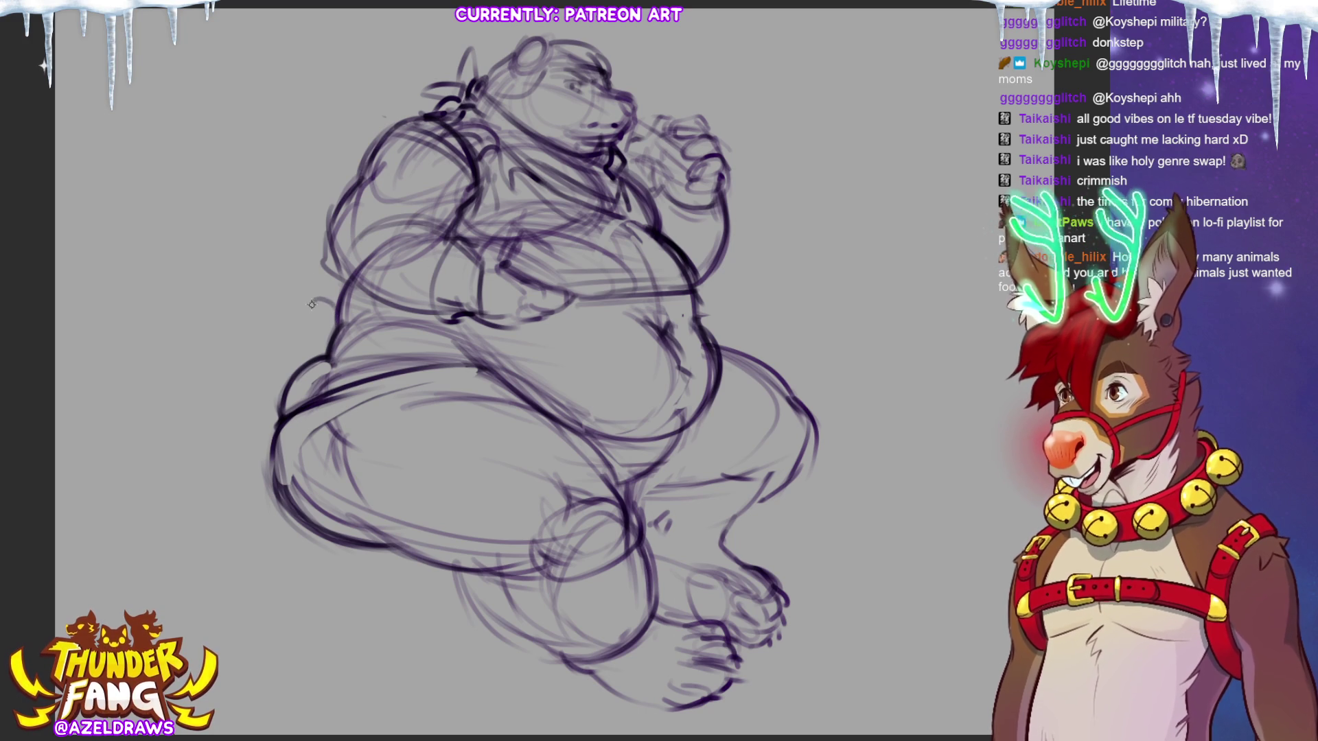
drag(310, 304, 299, 357)
- Darken the curve at the belly's left edge and the thigh outline
drag(305, 307, 293, 366)
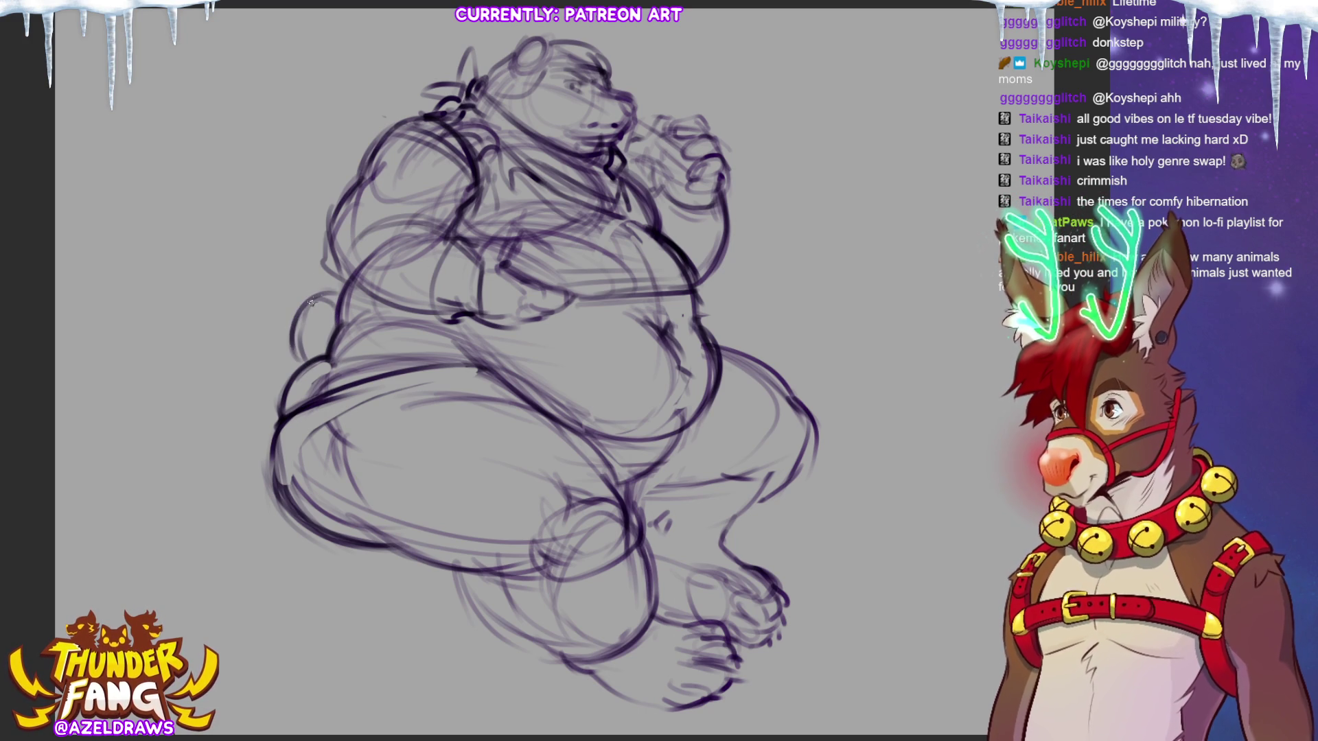
drag(305, 309, 299, 348)
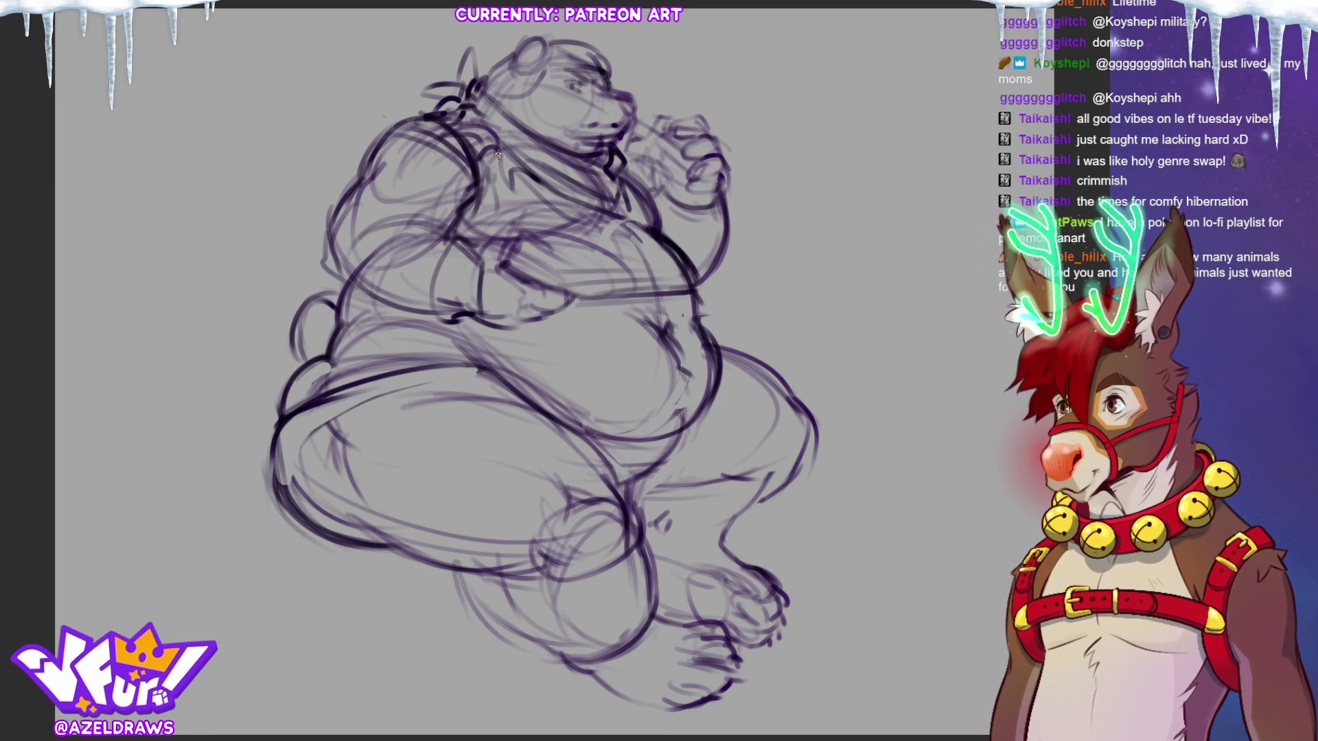
drag(363, 373, 514, 387)
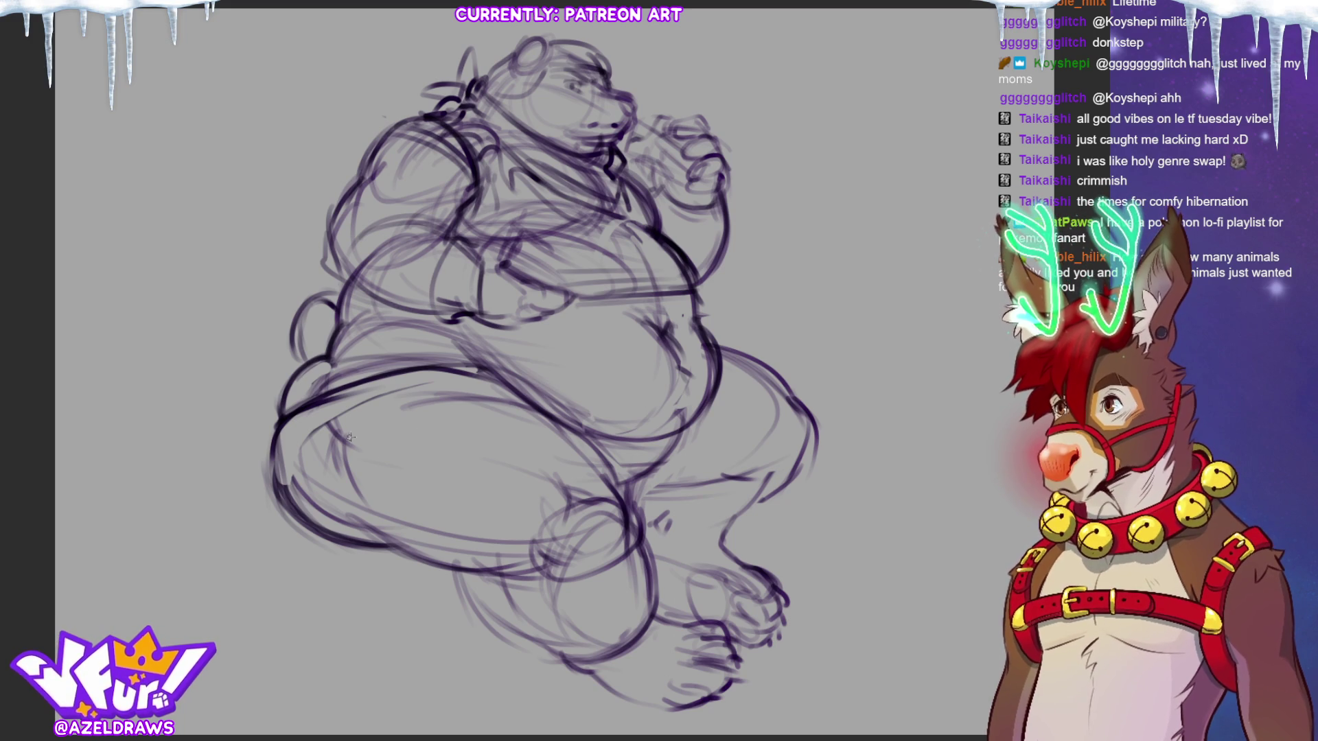
drag(390, 368, 534, 420)
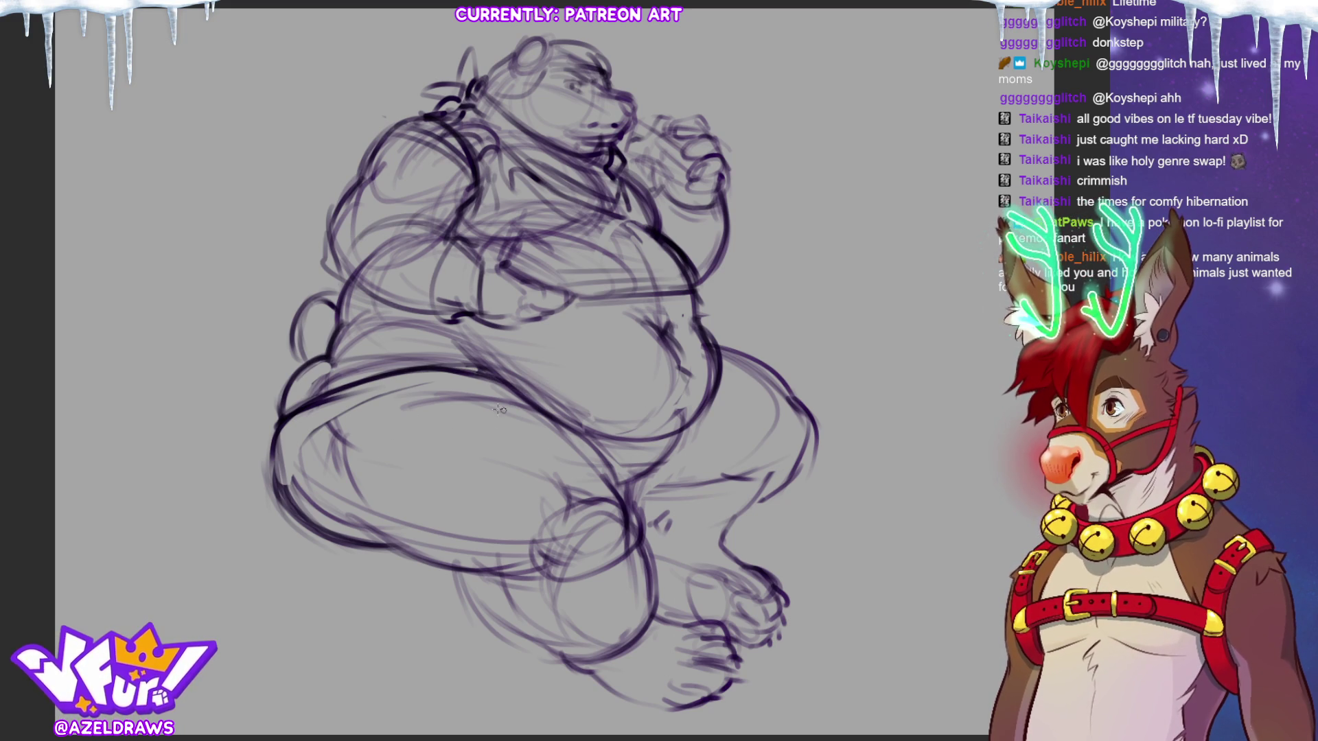
mouse_move(350, 377)
mouse_down()
mouse_move(452, 373)
mouse_move(552, 412)
mouse_up()
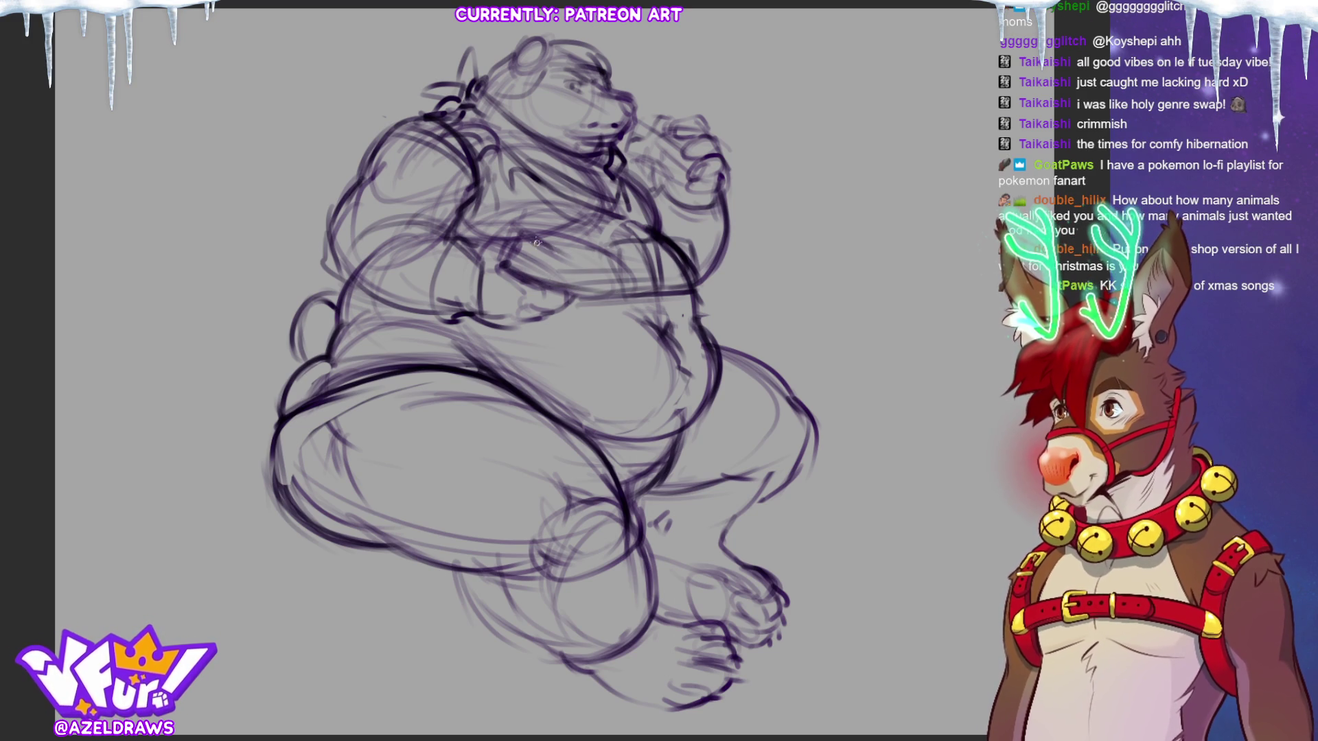
- Add light sketch marks and a darker line across the chest
drag(550, 243, 537, 272)
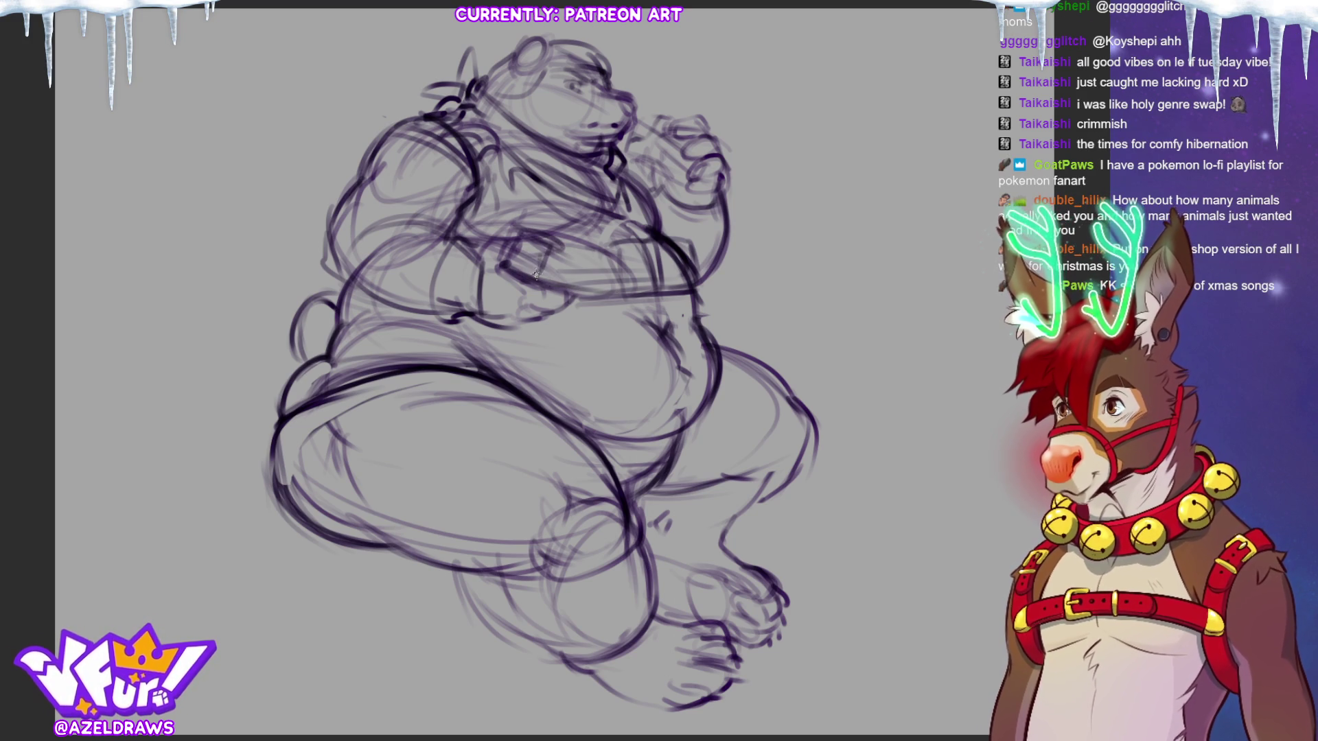
mouse_move(587, 234)
mouse_down()
mouse_move(612, 259)
mouse_move(508, 251)
mouse_up()
mouse_move(627, 253)
mouse_down()
mouse_move(618, 291)
mouse_move(519, 229)
mouse_up()
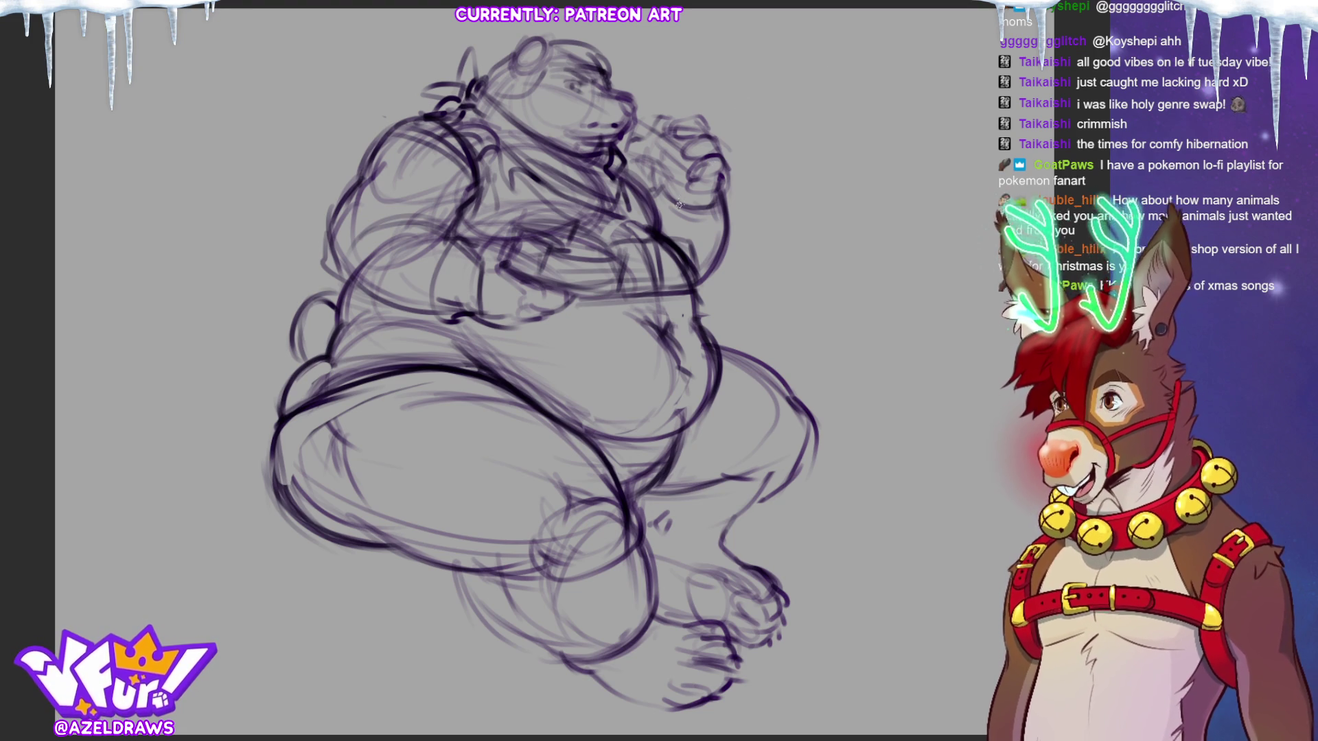
drag(591, 243, 651, 235)
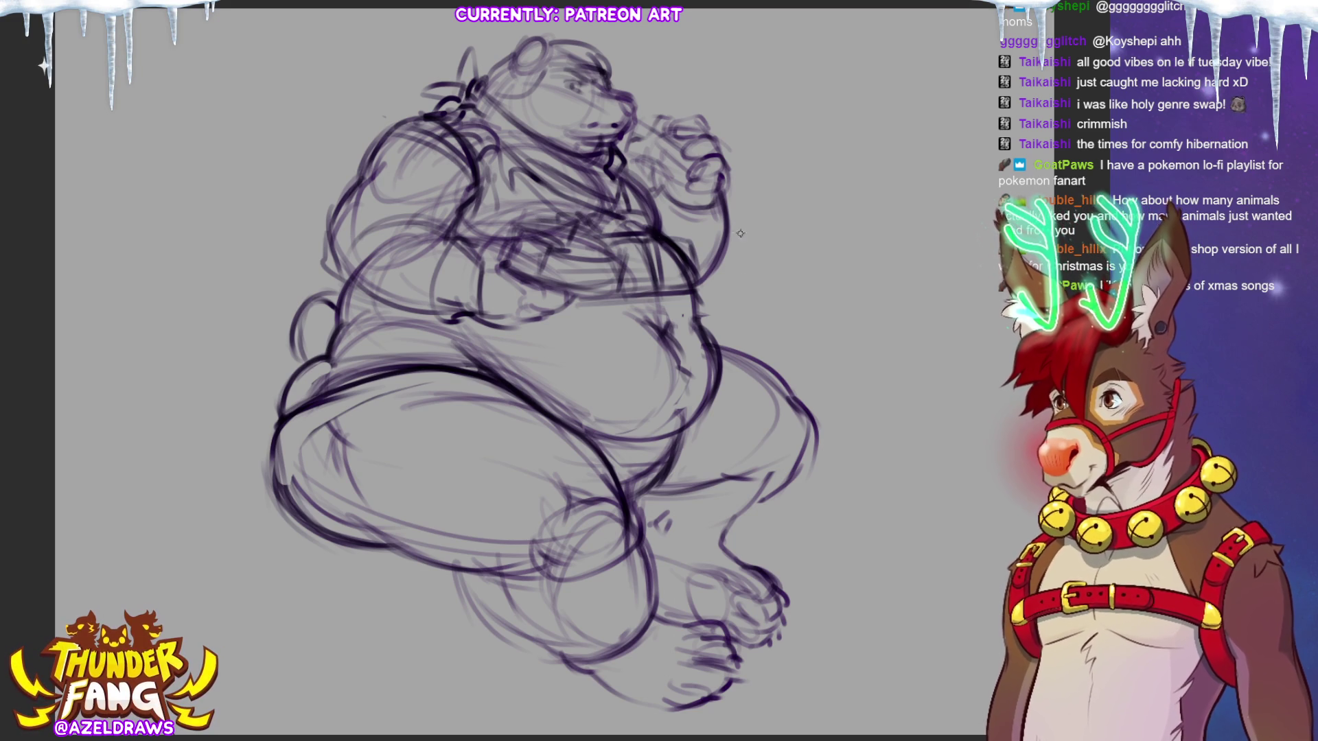
mouse_move(518, 210)
mouse_down()
mouse_move(644, 211)
mouse_move(617, 222)
mouse_up()
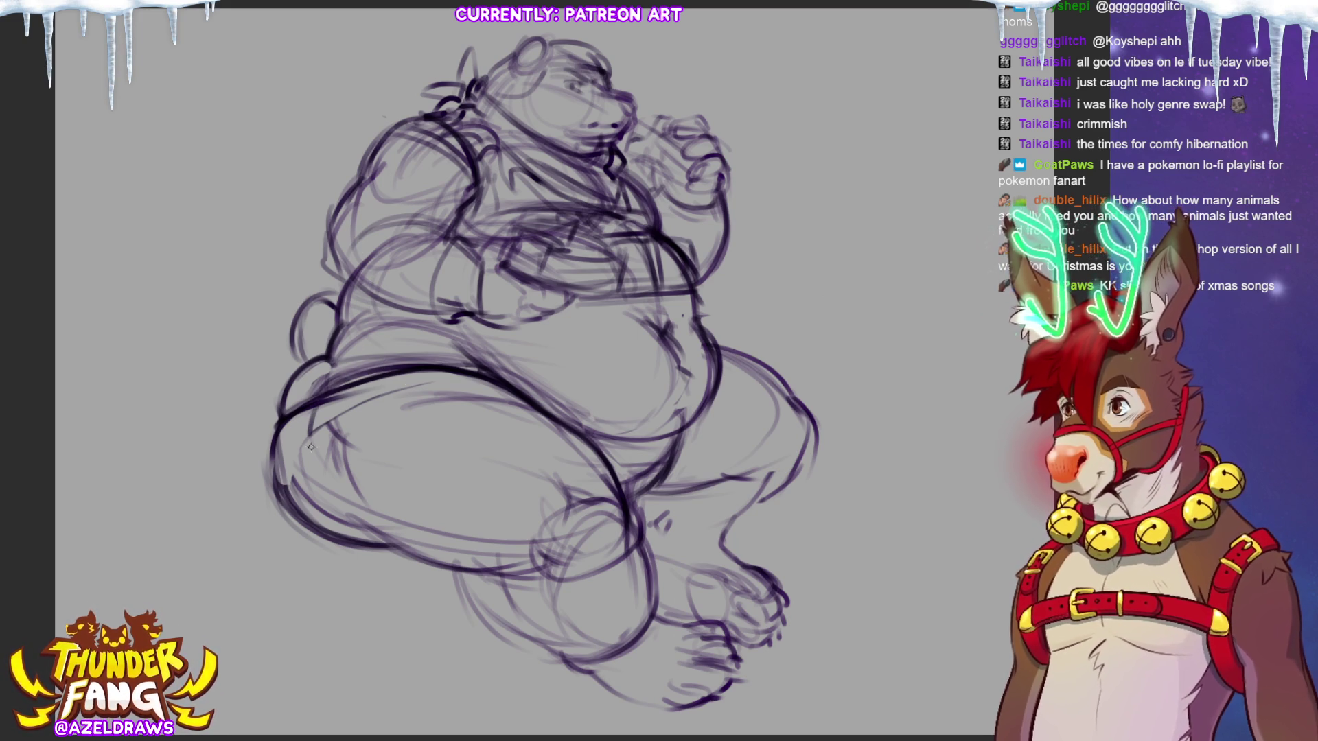
- Sketch short strokes on the left thigh and lines down the lower leg
drag(373, 383, 365, 430)
drag(361, 385, 356, 425)
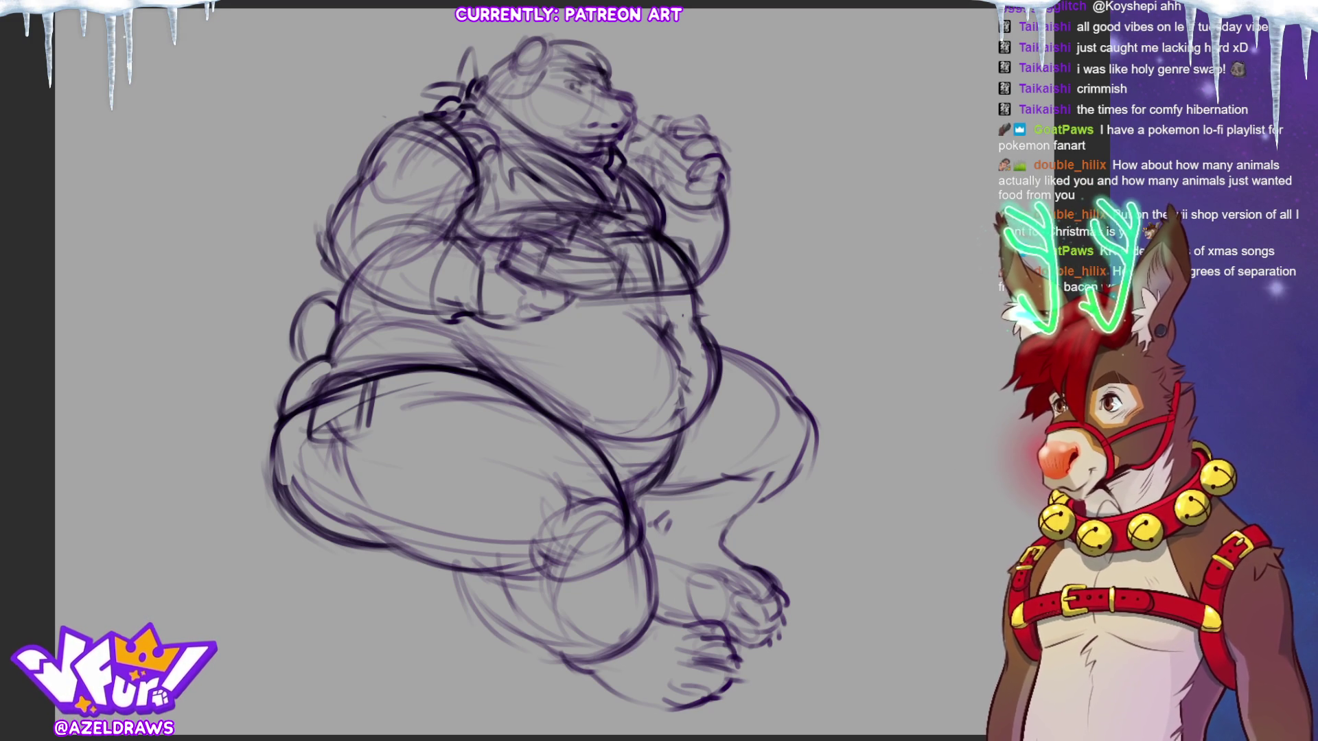
drag(357, 492, 361, 530)
drag(350, 469, 371, 540)
mouse_move(340, 497)
mouse_down()
mouse_move(383, 546)
mouse_move(391, 536)
mouse_move(440, 569)
mouse_up()
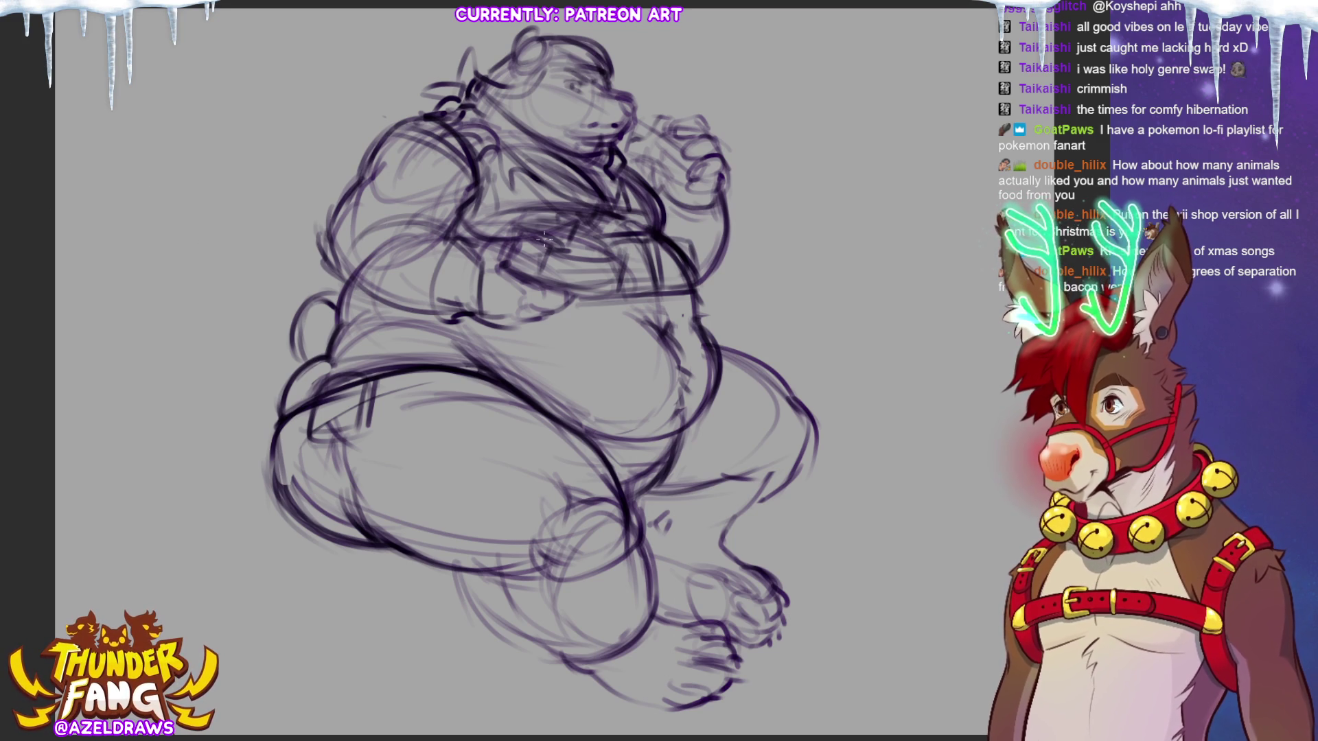
scroll(515, 371, up, 3)
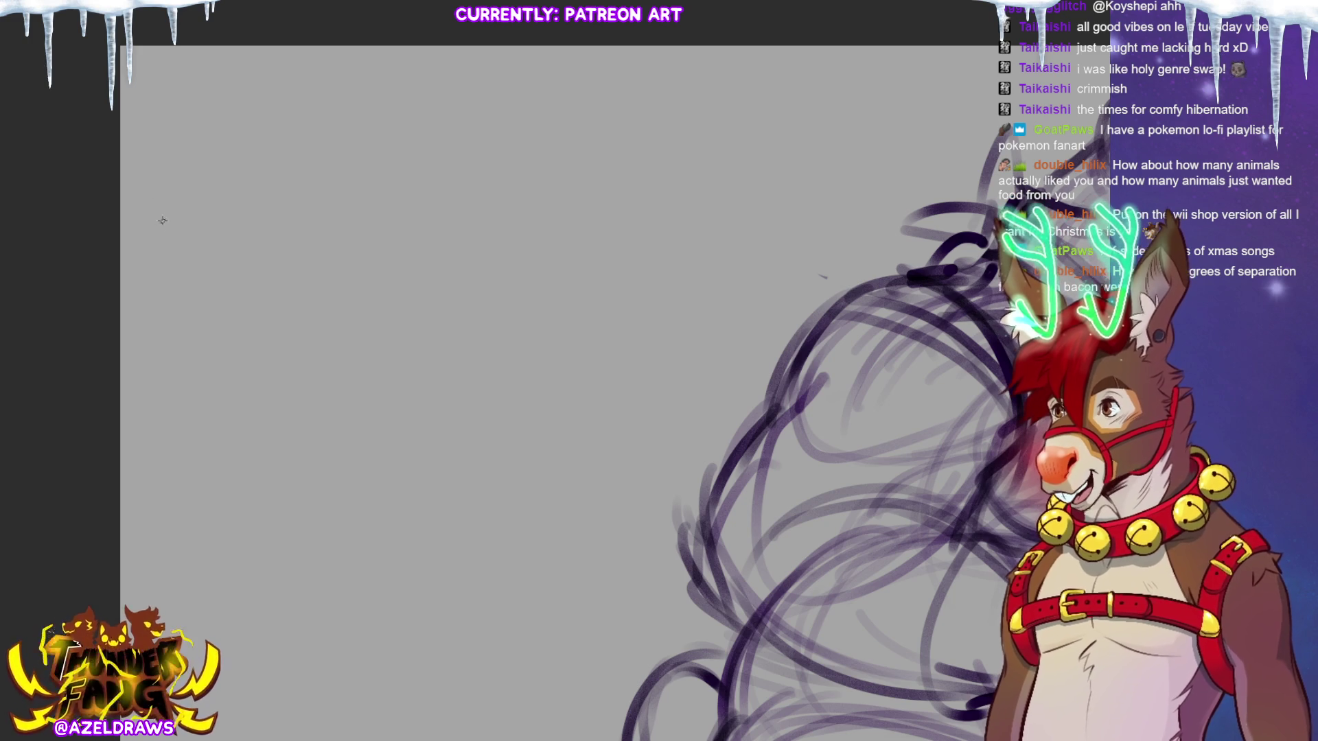
- Hand-write AZEL on the left and KEVIN BACON on the right of the blank area
mouse_move(156, 235)
mouse_down()
mouse_move(209, 233)
mouse_move(214, 210)
mouse_move(216, 233)
mouse_up()
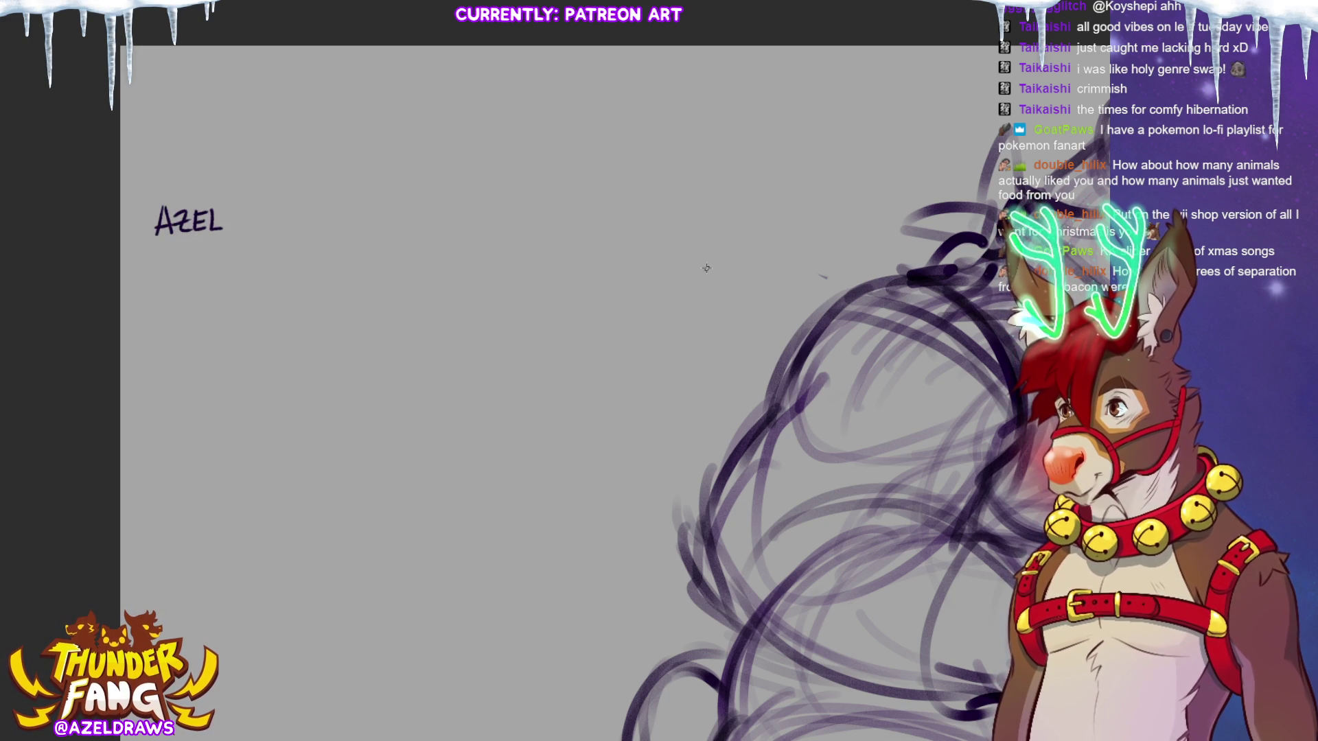
drag(615, 208, 615, 233)
mouse_move(625, 208)
mouse_down()
mouse_move(625, 233)
mouse_move(639, 231)
mouse_move(643, 208)
mouse_up()
mouse_move(628, 220)
mouse_down()
mouse_move(650, 206)
mouse_move(656, 232)
mouse_move(674, 207)
mouse_move(690, 231)
mouse_up()
mouse_move(690, 207)
mouse_down()
mouse_move(690, 232)
mouse_move(719, 219)
mouse_up()
mouse_move(735, 207)
mouse_down()
mouse_move(733, 228)
mouse_move(764, 229)
mouse_move(767, 204)
mouse_up()
- Undo a misplaced line, then draw a timeline above the names with a second tick mark
drag(227, 220, 475, 214)
key(ctrl+z)
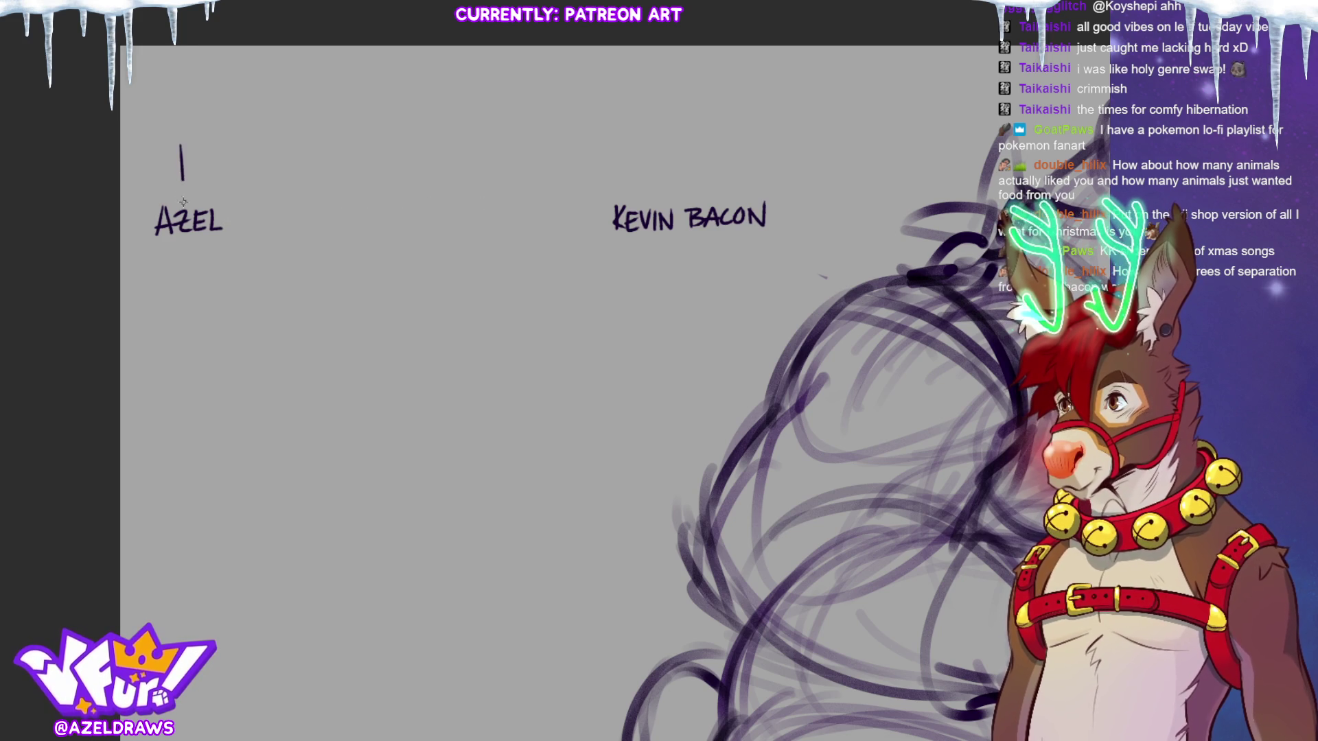
mouse_move(159, 169)
mouse_down()
mouse_move(738, 171)
mouse_move(681, 176)
mouse_up()
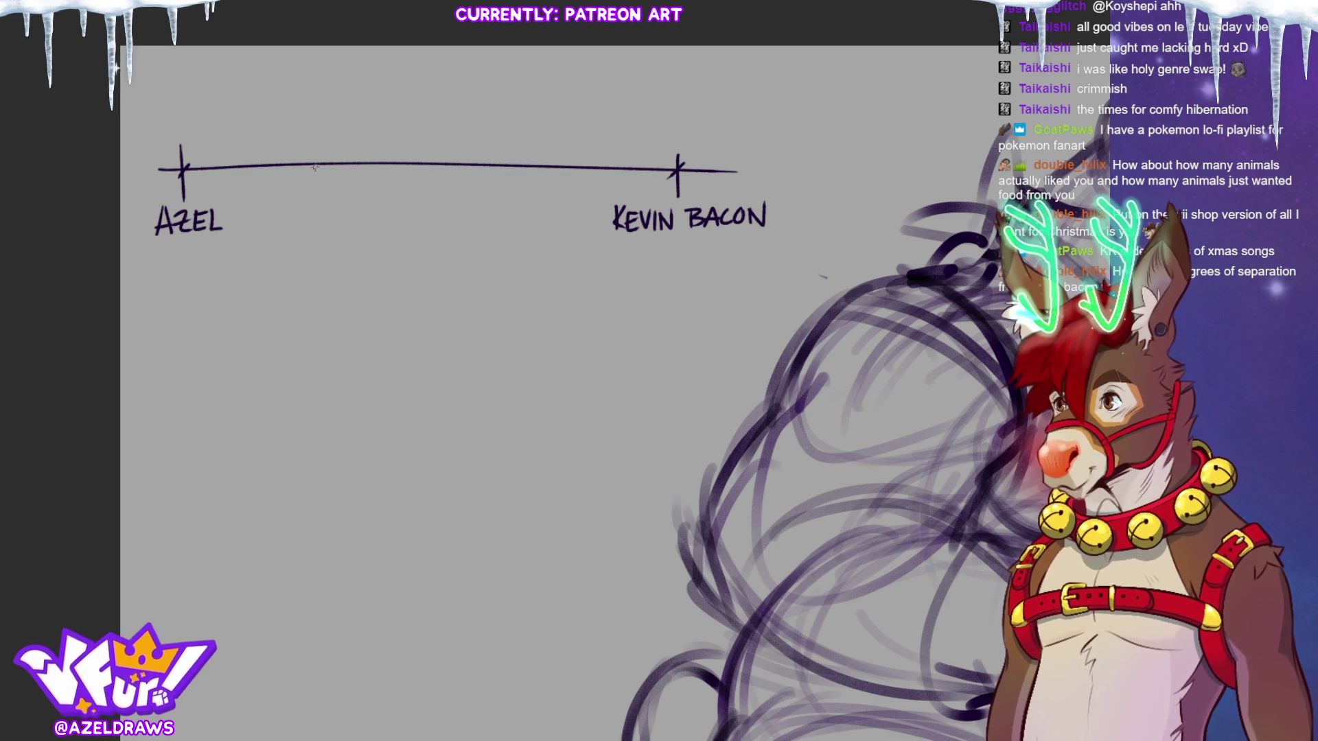
drag(310, 148, 312, 188)
- Write ARCH. HISTORY PROF under the second tick
drag(266, 227, 321, 218)
mouse_move(322, 208)
mouse_down()
mouse_move(321, 227)
mouse_move(272, 260)
mouse_up()
click(329, 221)
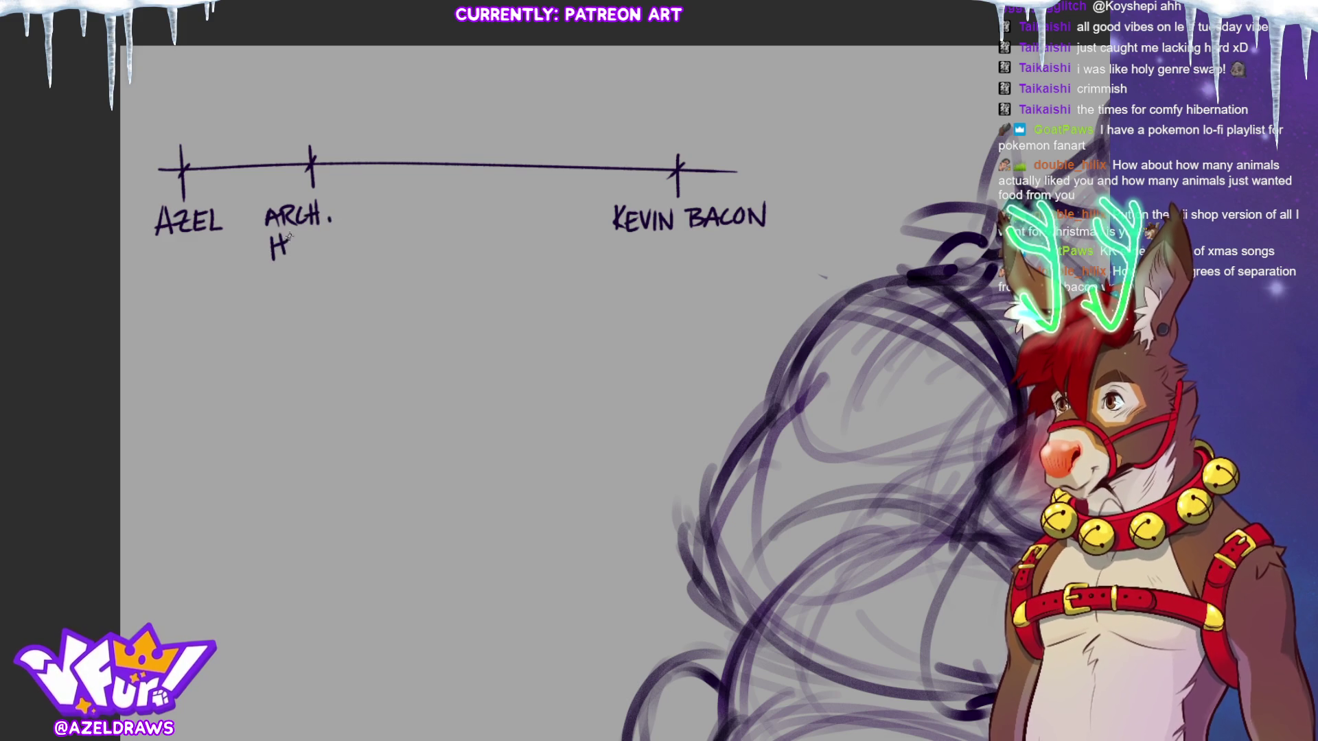
mouse_move(322, 236)
mouse_down()
mouse_move(330, 249)
mouse_move(280, 304)
mouse_move(282, 290)
mouse_up()
mouse_move(297, 279)
mouse_down()
mouse_move(299, 302)
mouse_move(313, 301)
mouse_up()
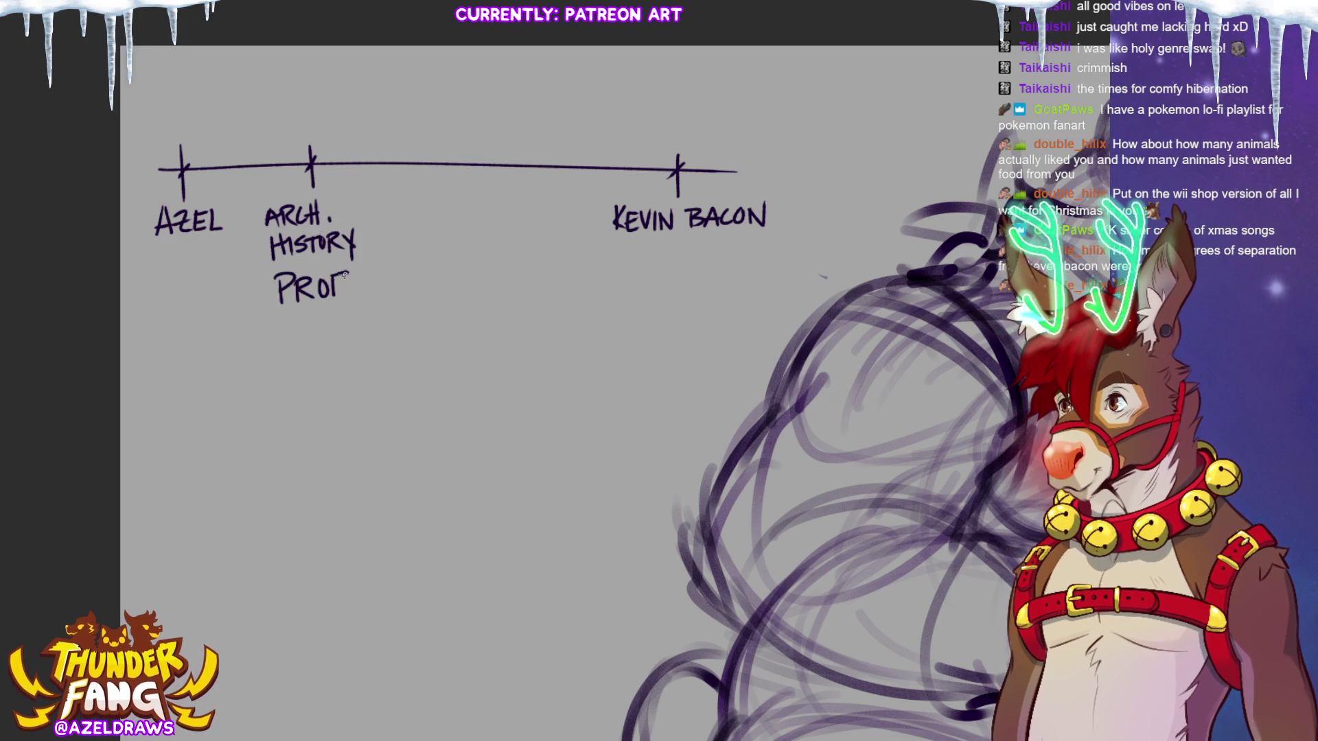
- Mark a third tick and write KEVIN BACON'S BROTHER beneath it
mouse_move(491, 148)
mouse_down()
mouse_move(490, 187)
mouse_move(501, 154)
mouse_up()
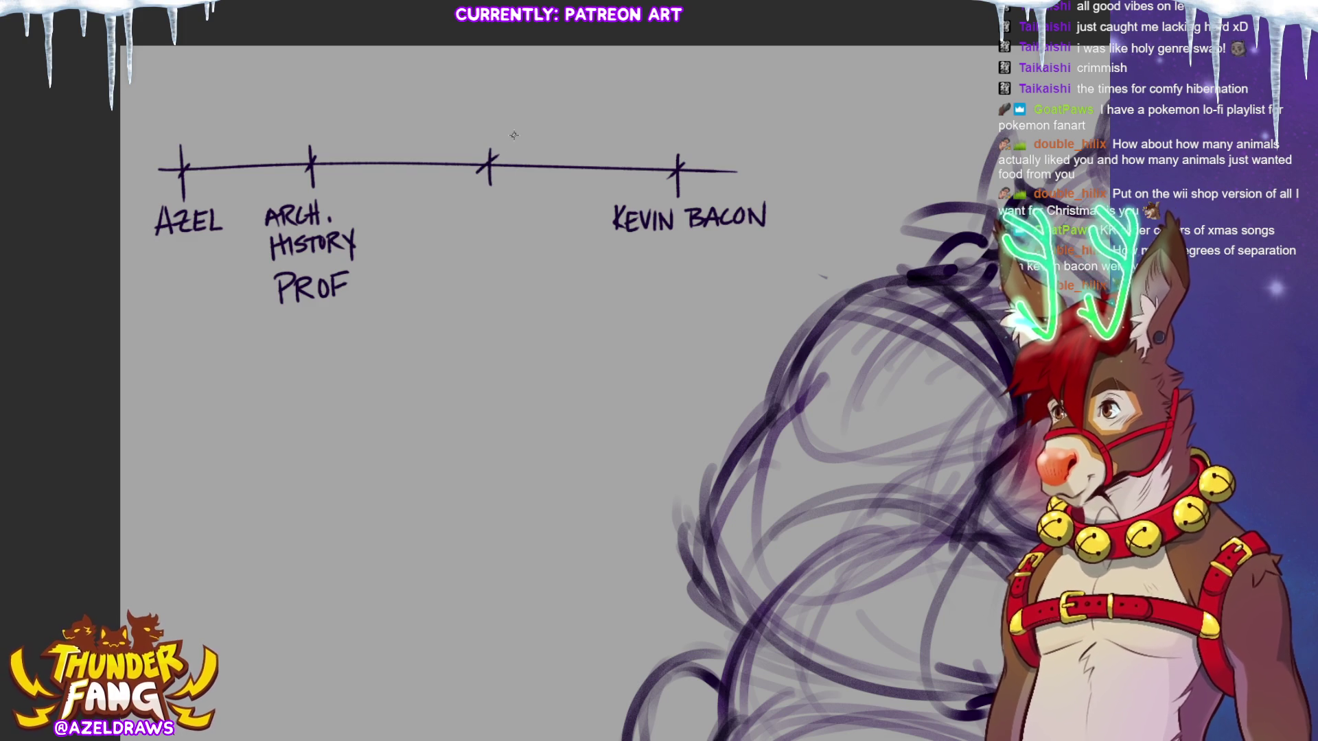
mouse_move(434, 205)
mouse_down()
mouse_move(433, 225)
mouse_move(454, 231)
mouse_move(475, 226)
mouse_move(481, 202)
mouse_up()
mouse_move(486, 202)
mouse_down()
mouse_move(486, 220)
mouse_move(505, 203)
mouse_up()
drag(438, 239, 439, 264)
mouse_move(429, 242)
mouse_down()
mouse_move(454, 241)
mouse_move(471, 267)
mouse_up()
mouse_move(458, 258)
mouse_down()
mouse_move(519, 234)
mouse_move(521, 257)
mouse_up()
mouse_move(444, 277)
mouse_down()
mouse_move(446, 289)
mouse_move(514, 274)
mouse_up()
drag(506, 275, 505, 295)
mouse_move(518, 273)
mouse_down()
mouse_move(518, 296)
mouse_move(579, 294)
mouse_up()
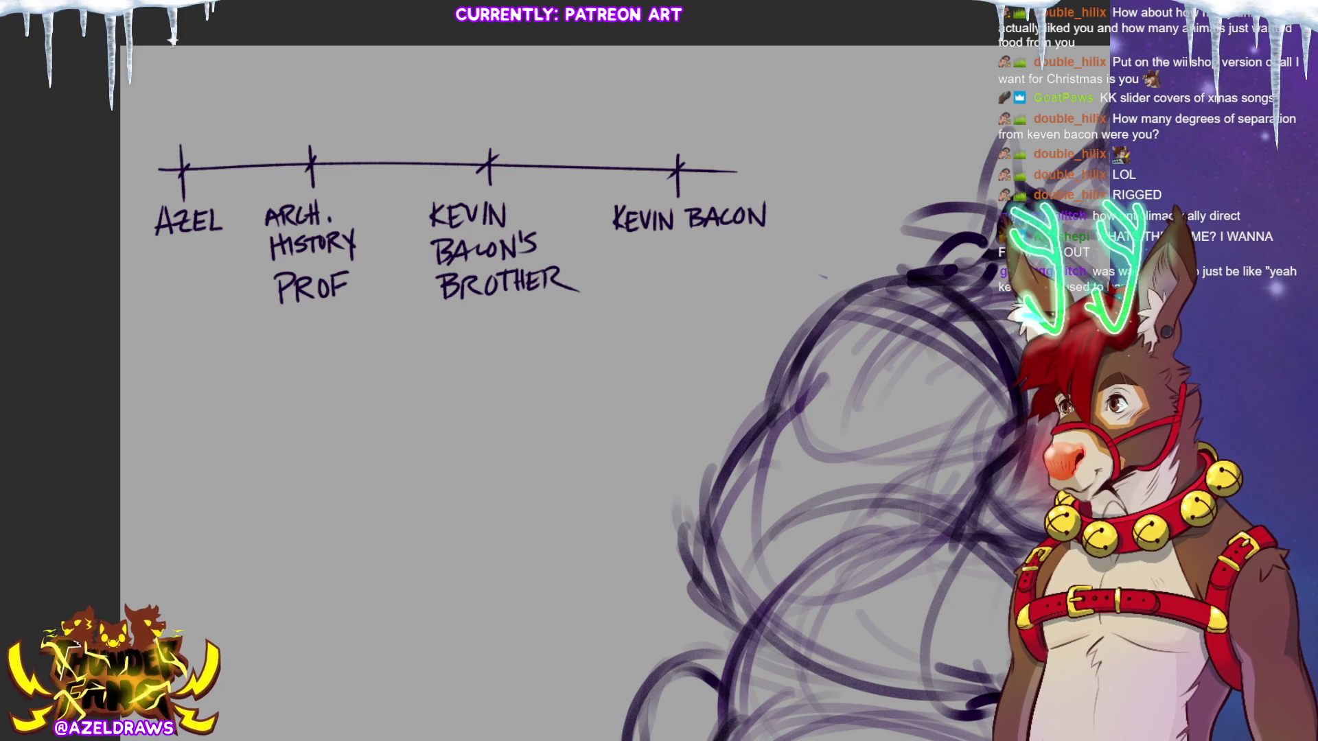
- Fit the whole canvas in view and delete the handwritten timeline
key(ctrl+0)
key(Delete)
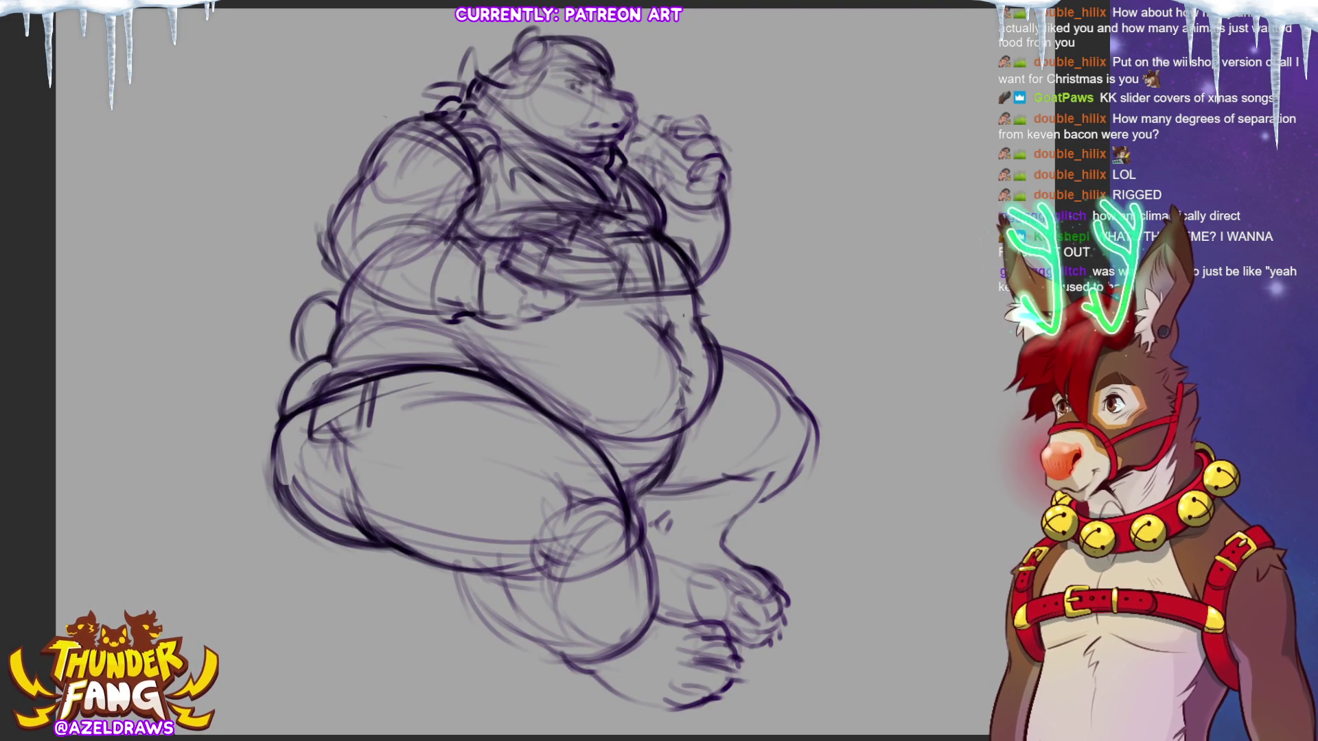
key(ctrl+t)
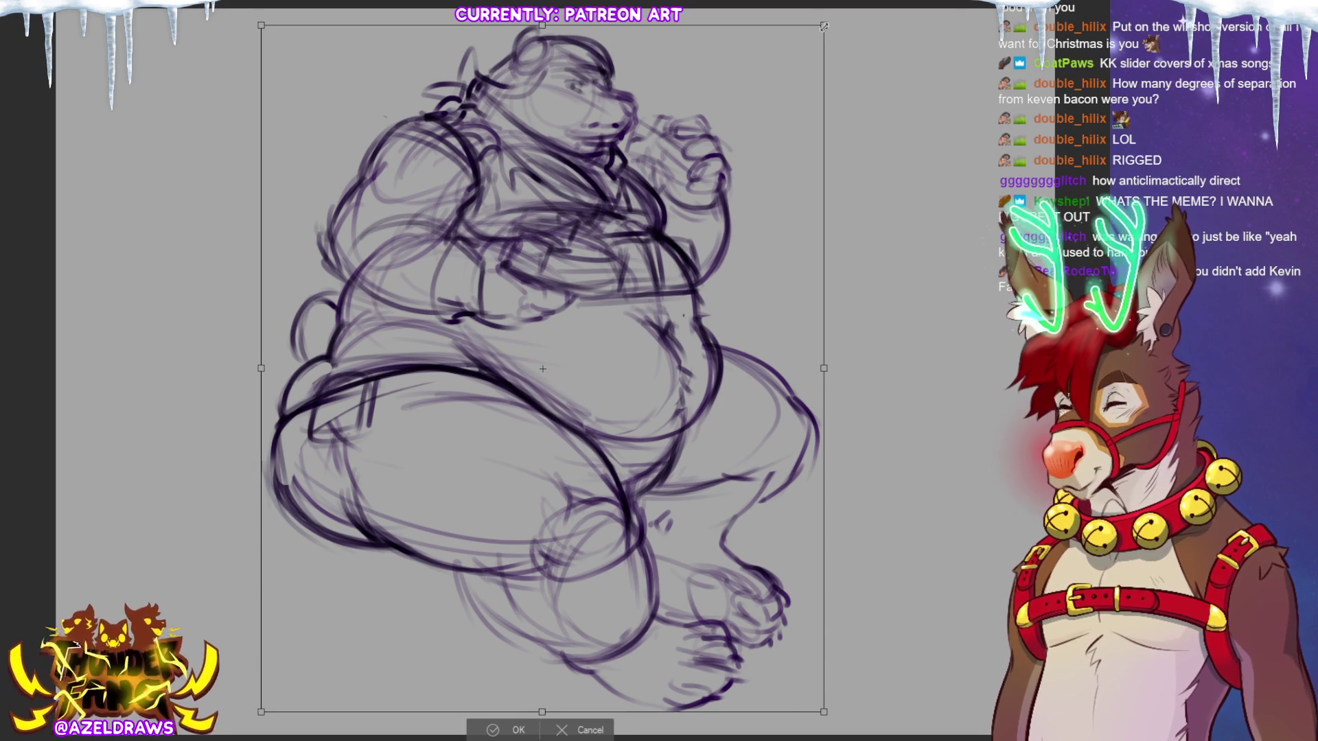
- Transform the figure sketch: shrink it, shift it up-right and pull its lower corners outward
drag(824, 24, 798, 57)
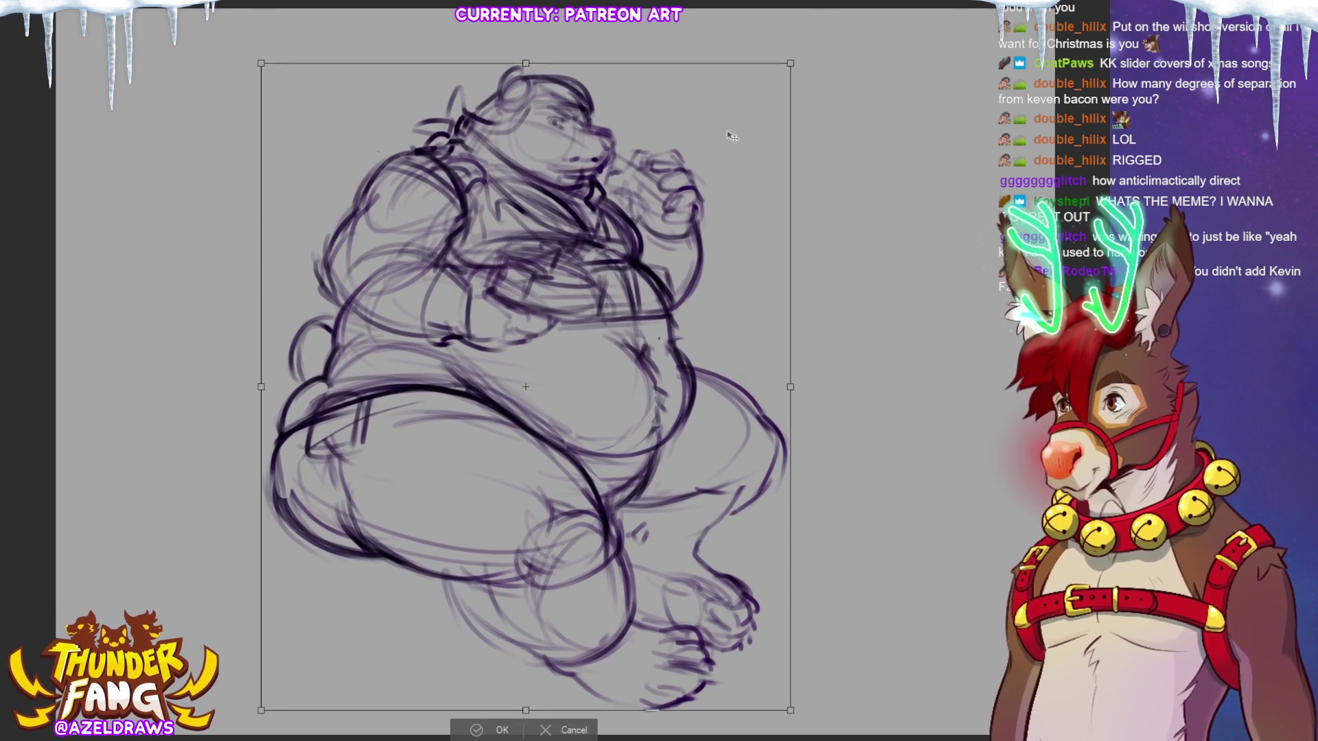
drag(726, 135, 746, 99)
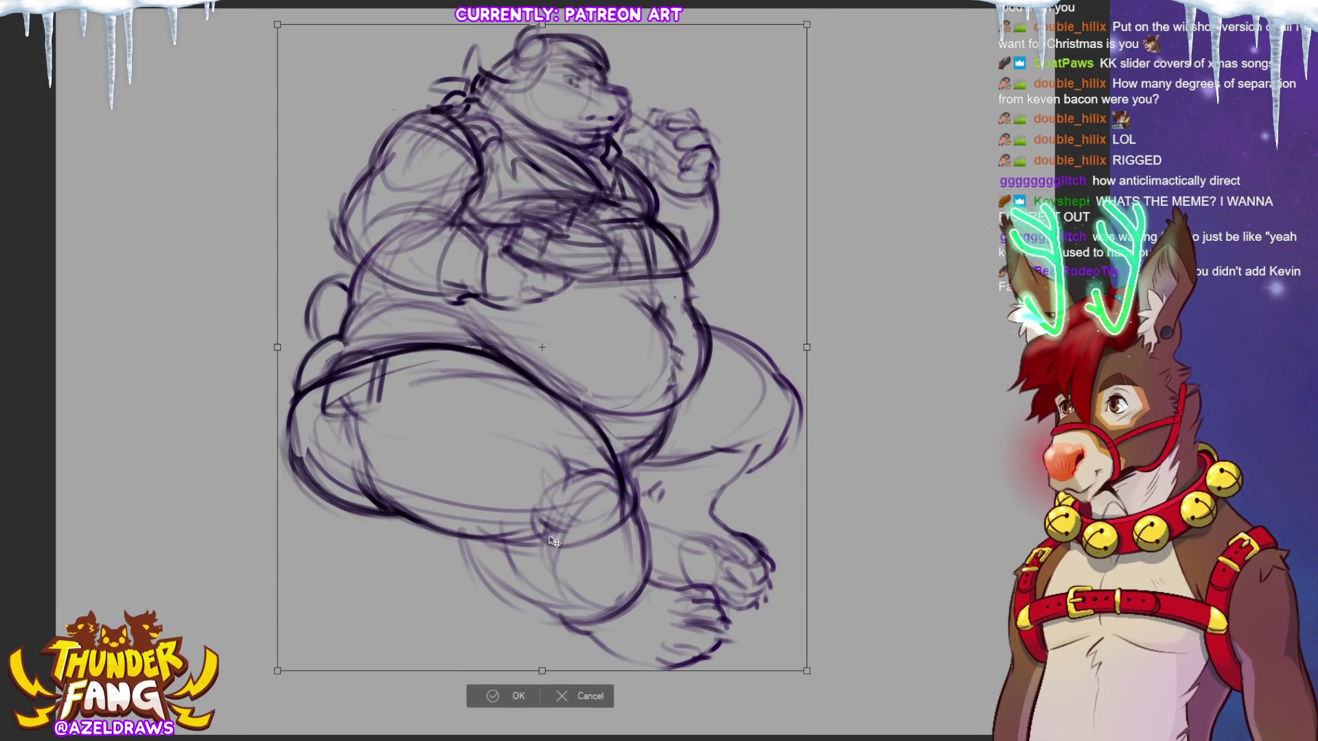
drag(543, 671, 541, 683)
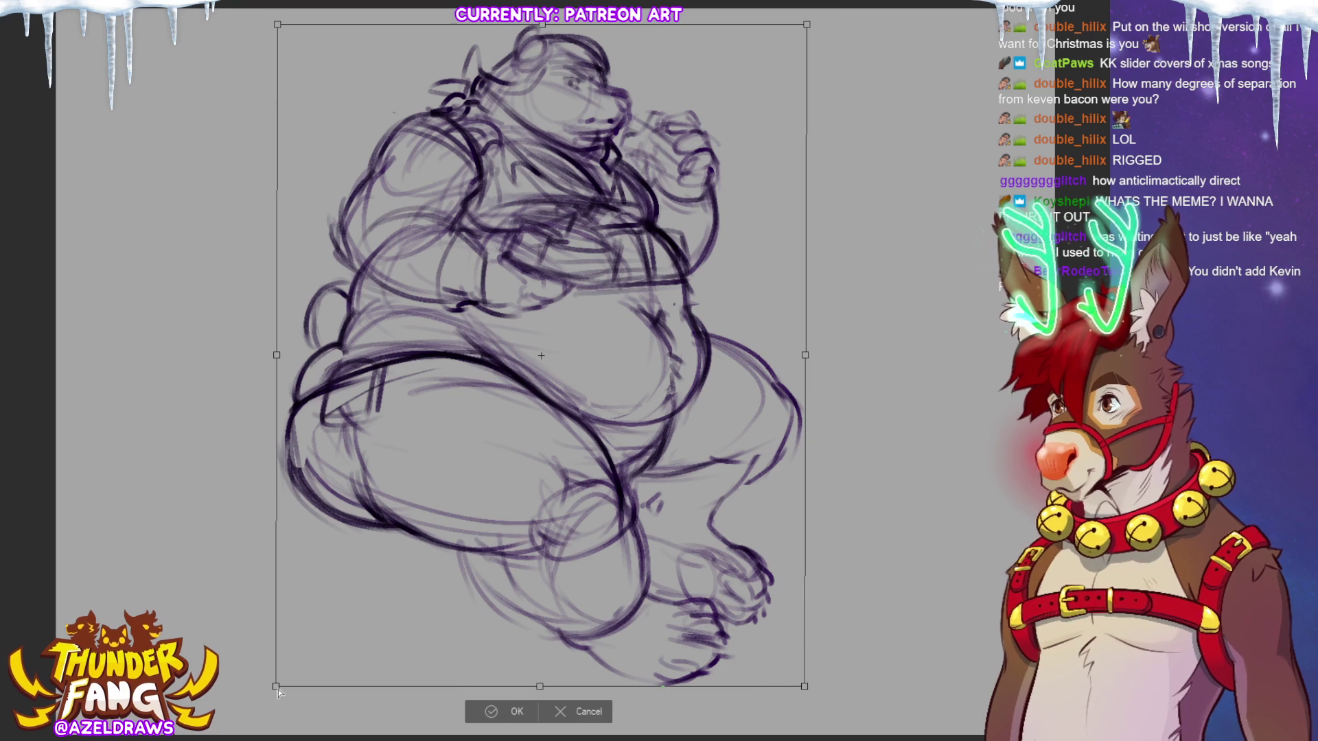
drag(277, 683, 254, 700)
mouse_move(804, 686)
mouse_down()
mouse_move(824, 713)
mouse_move(845, 704)
mouse_up()
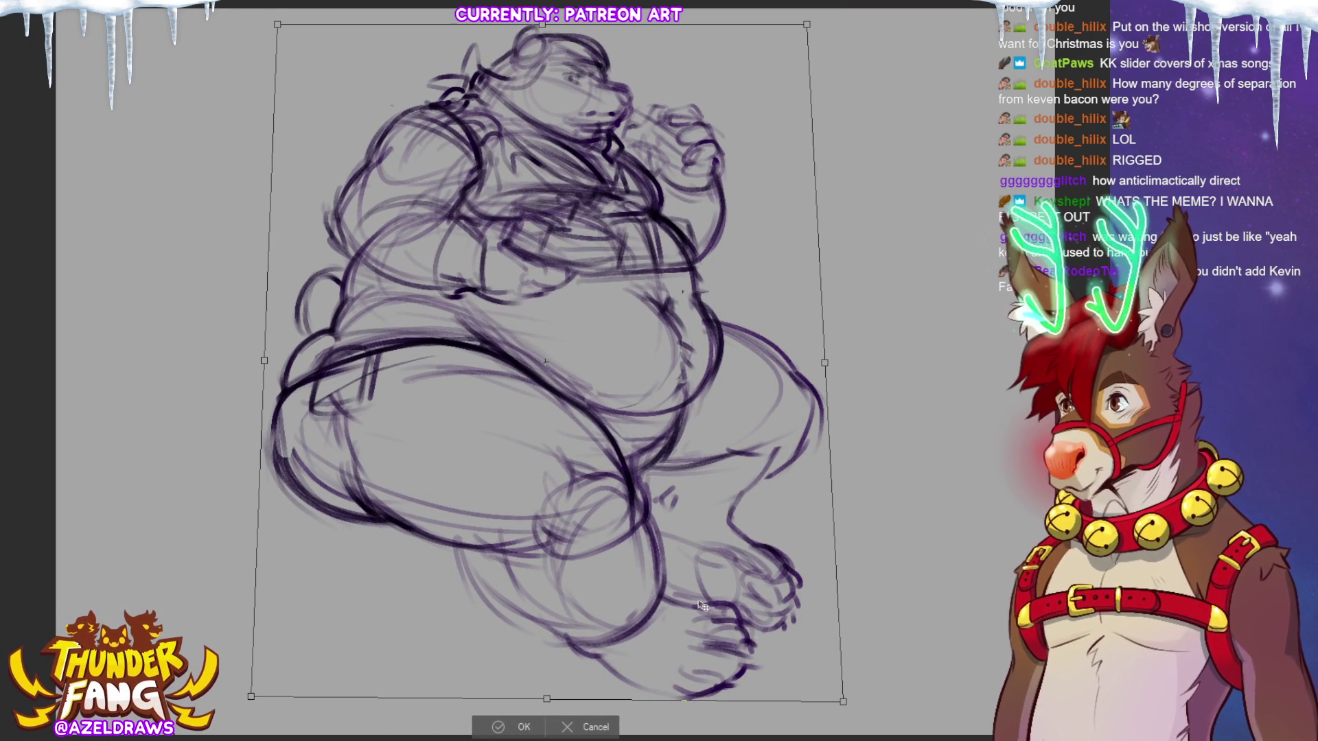
- Widen the sketch leftward, stretch it slightly taller and skew the lower-left, then apply
drag(263, 361, 245, 368)
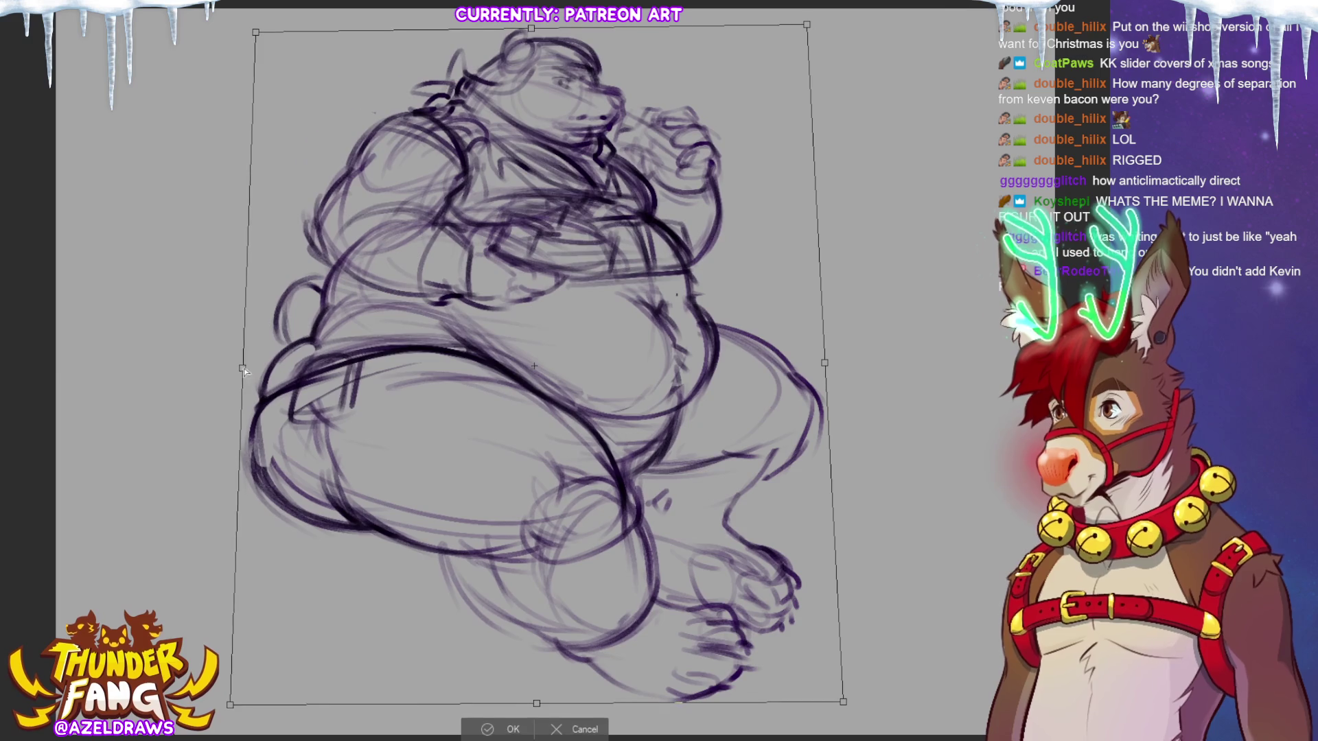
drag(803, 47, 791, 44)
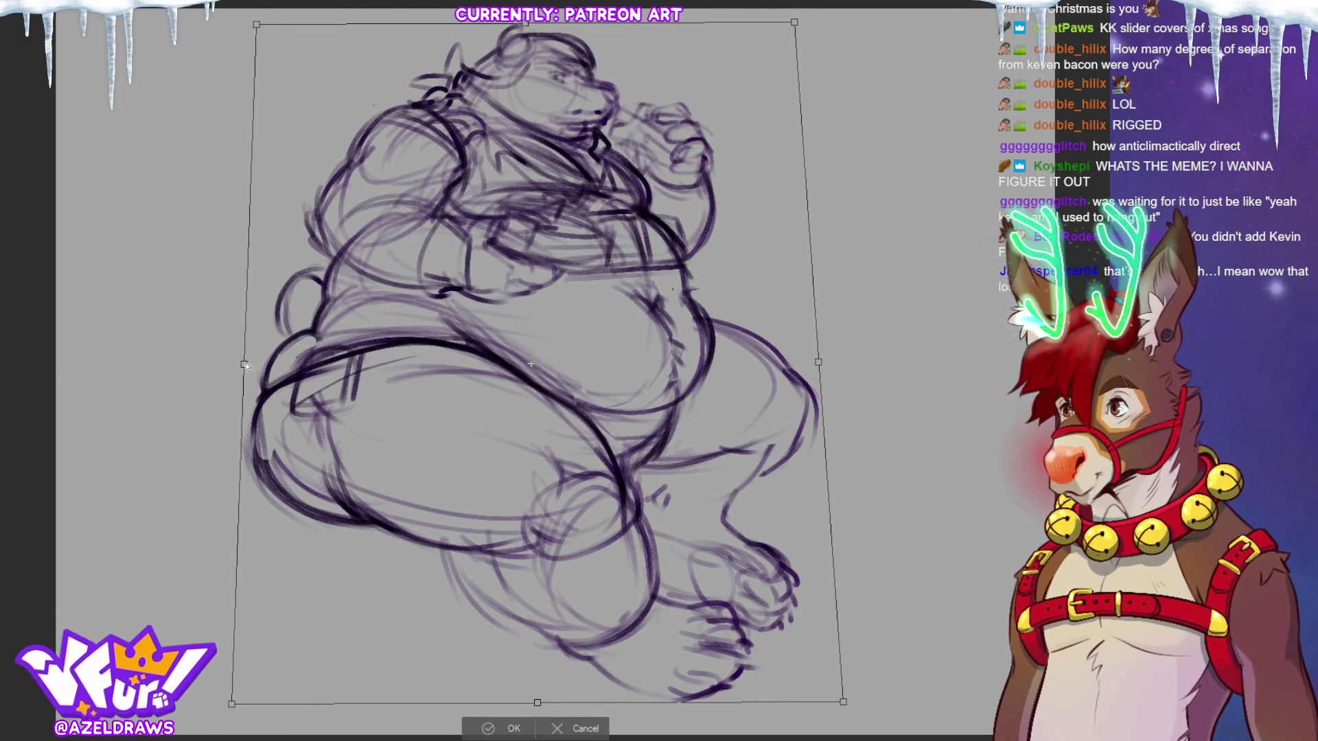
drag(245, 364, 225, 380)
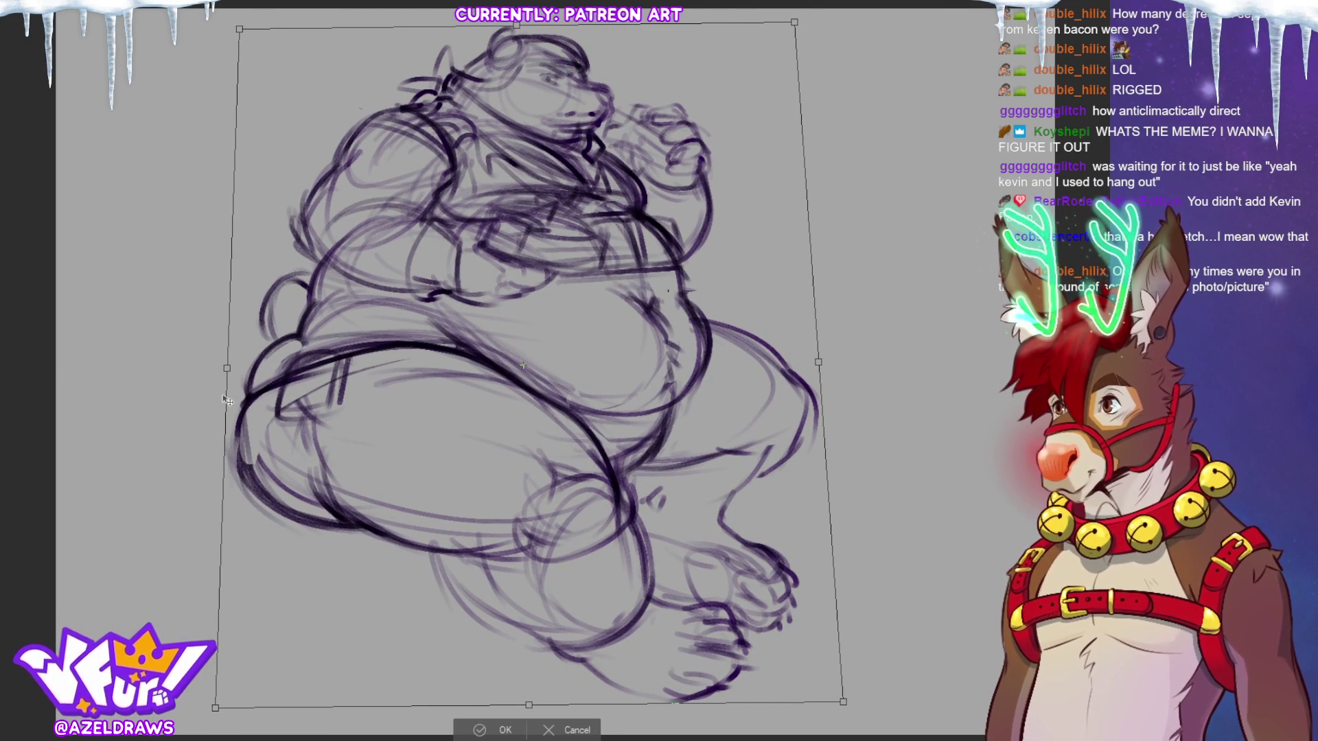
drag(215, 707, 217, 717)
drag(794, 21, 795, 18)
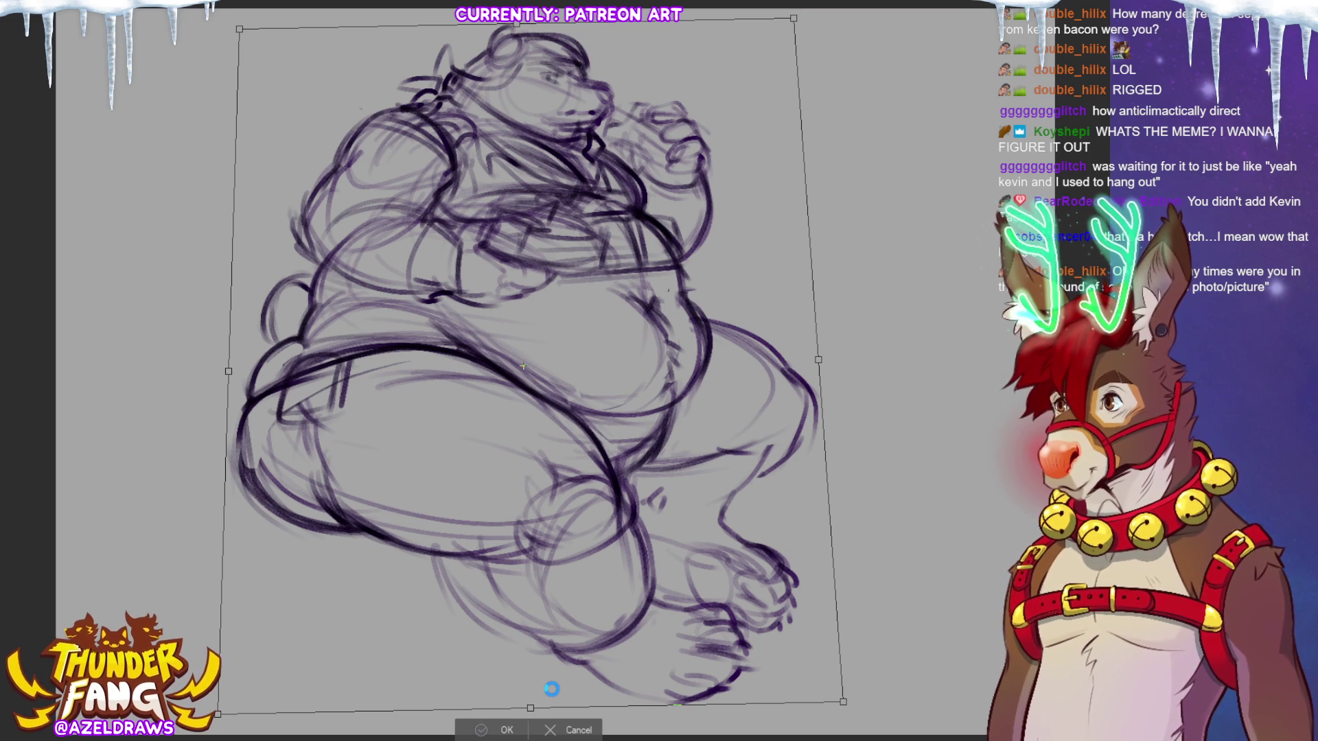
key(Return)
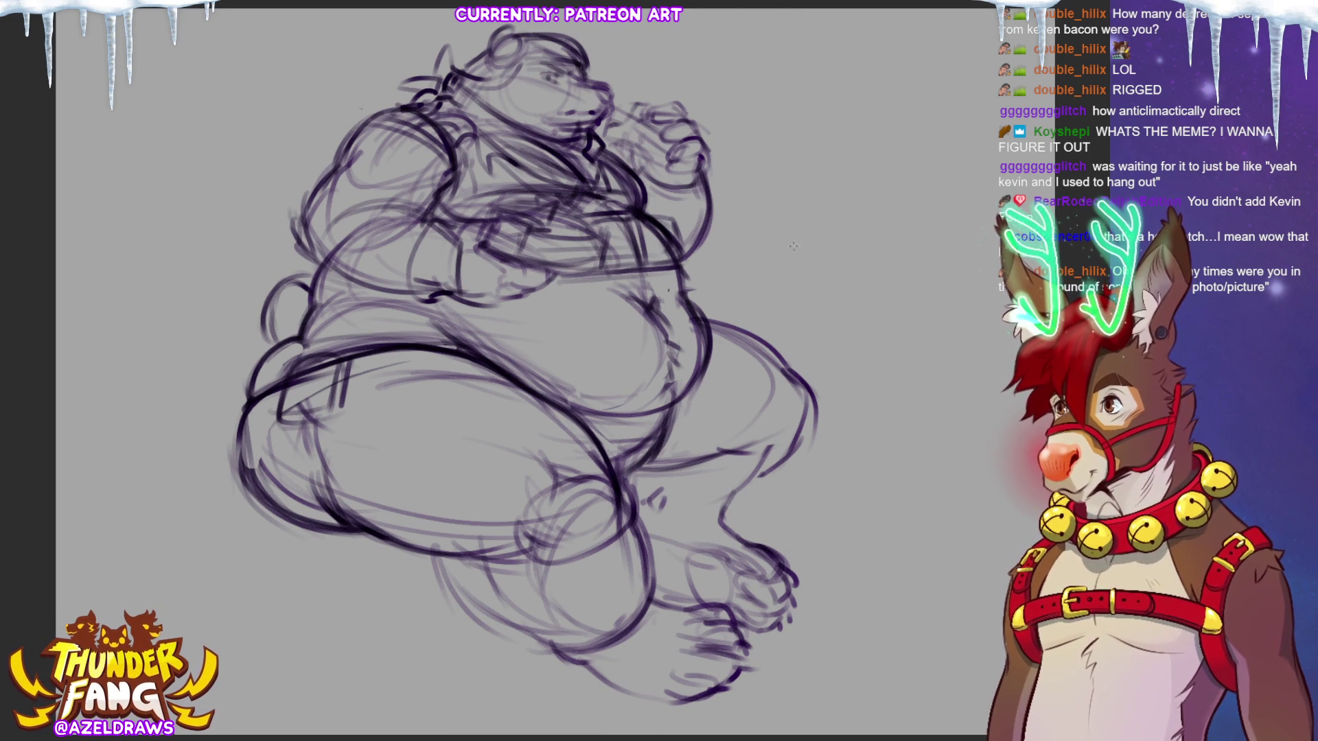
- Scale the sketch down slightly from the bottom and add a thin line on the leg
key(ctrl+t)
drag(523, 722, 523, 669)
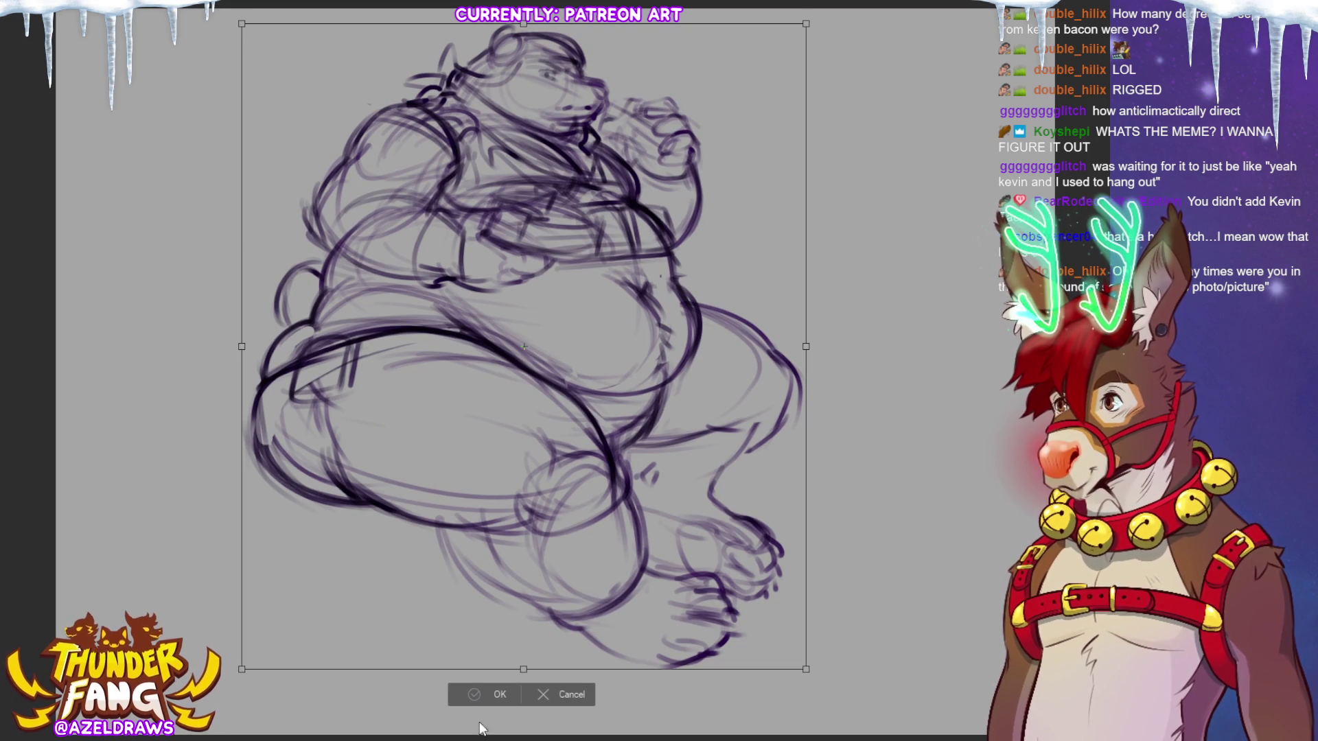
key(Return)
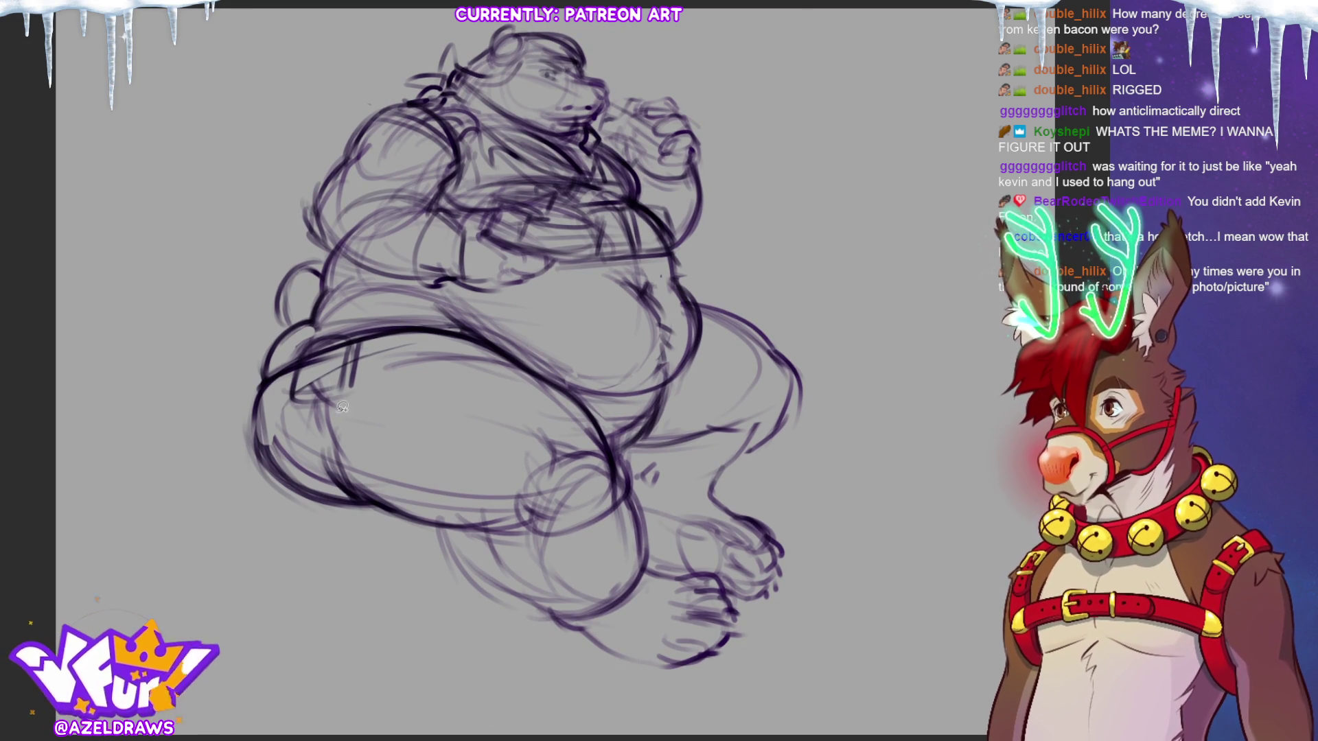
mouse_move(234, 434)
mouse_down()
mouse_move(324, 270)
mouse_move(865, 525)
mouse_move(266, 544)
mouse_up()
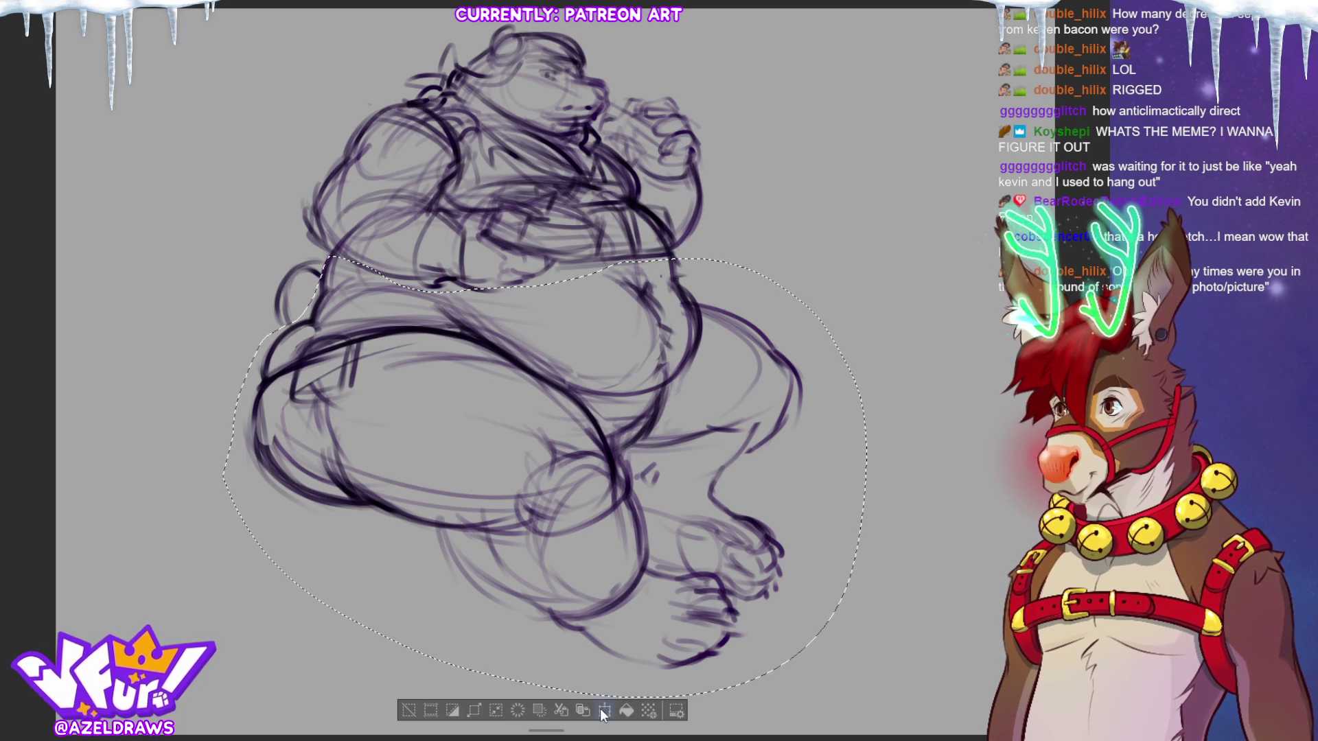
- Widen the selected lower body and legs and skew them up on the right, then deselect
key(ctrl+t)
drag(866, 699, 853, 679)
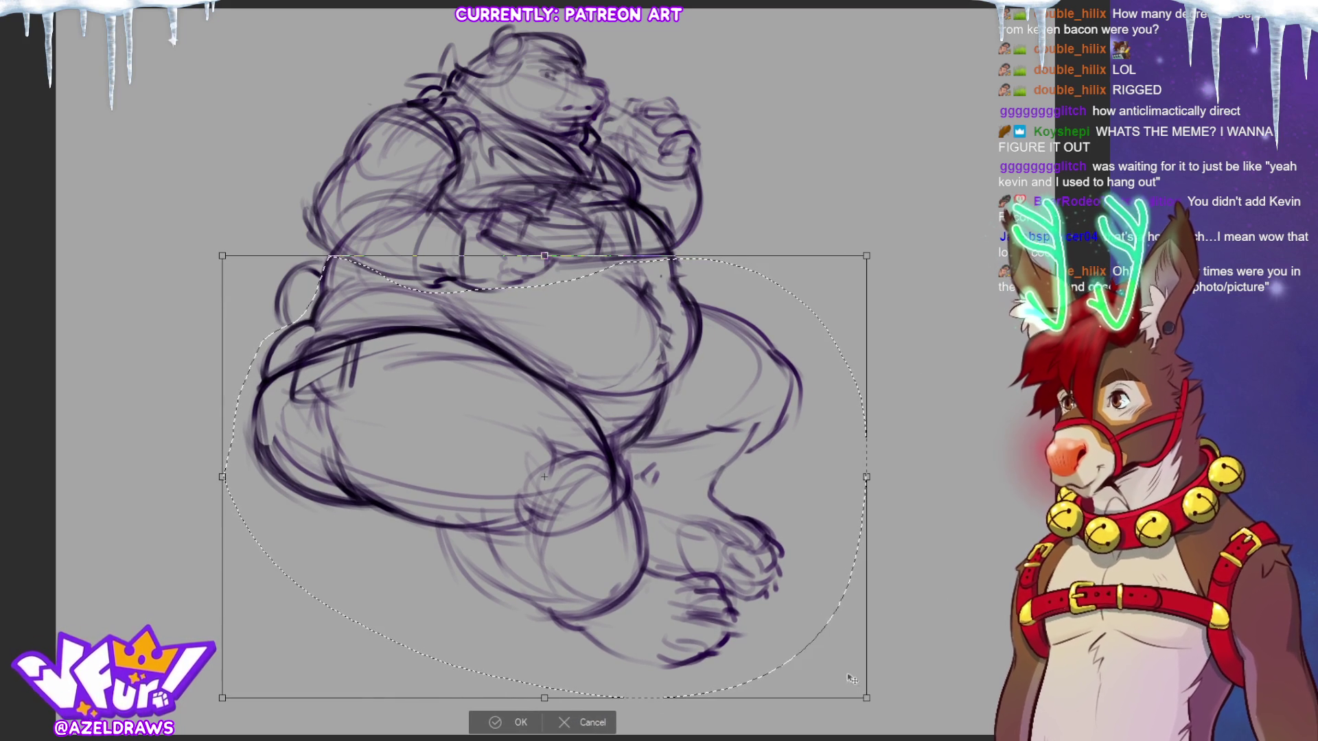
drag(866, 699, 851, 701)
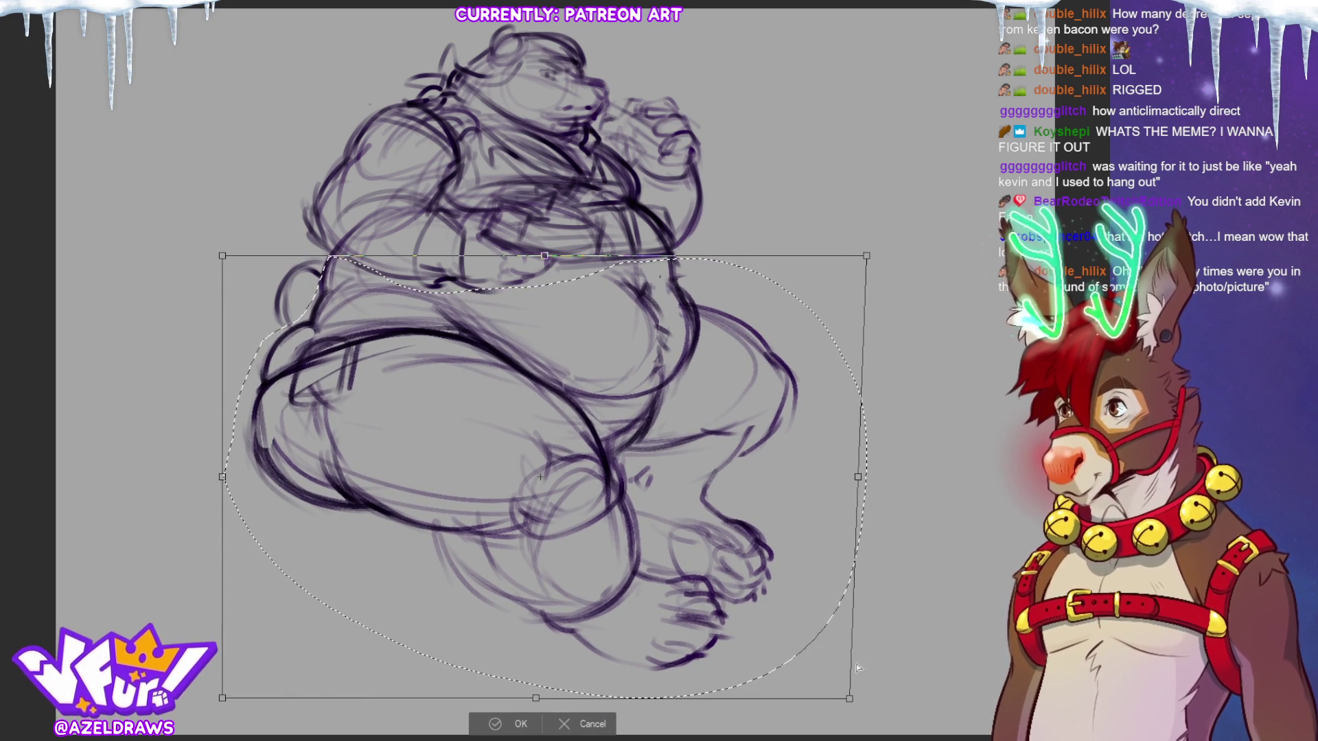
key(ctrl+z)
drag(870, 471, 879, 502)
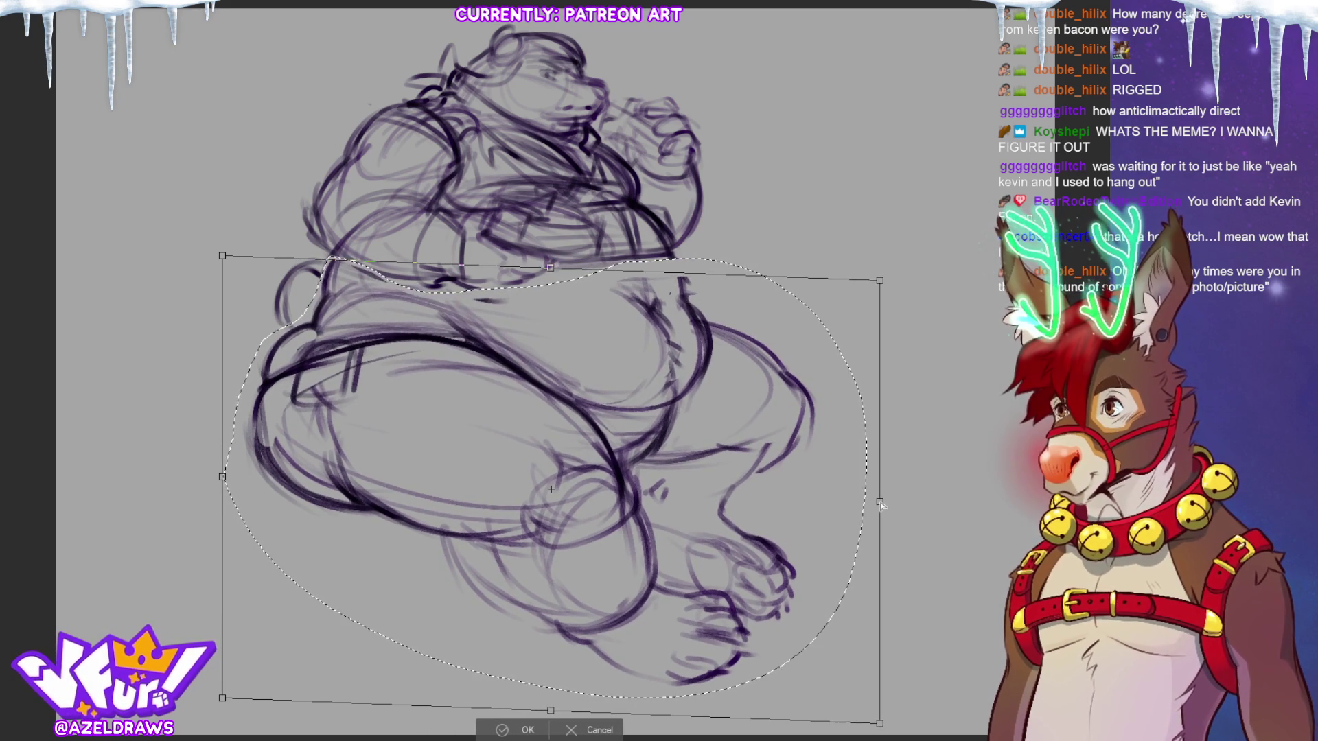
drag(883, 283, 890, 271)
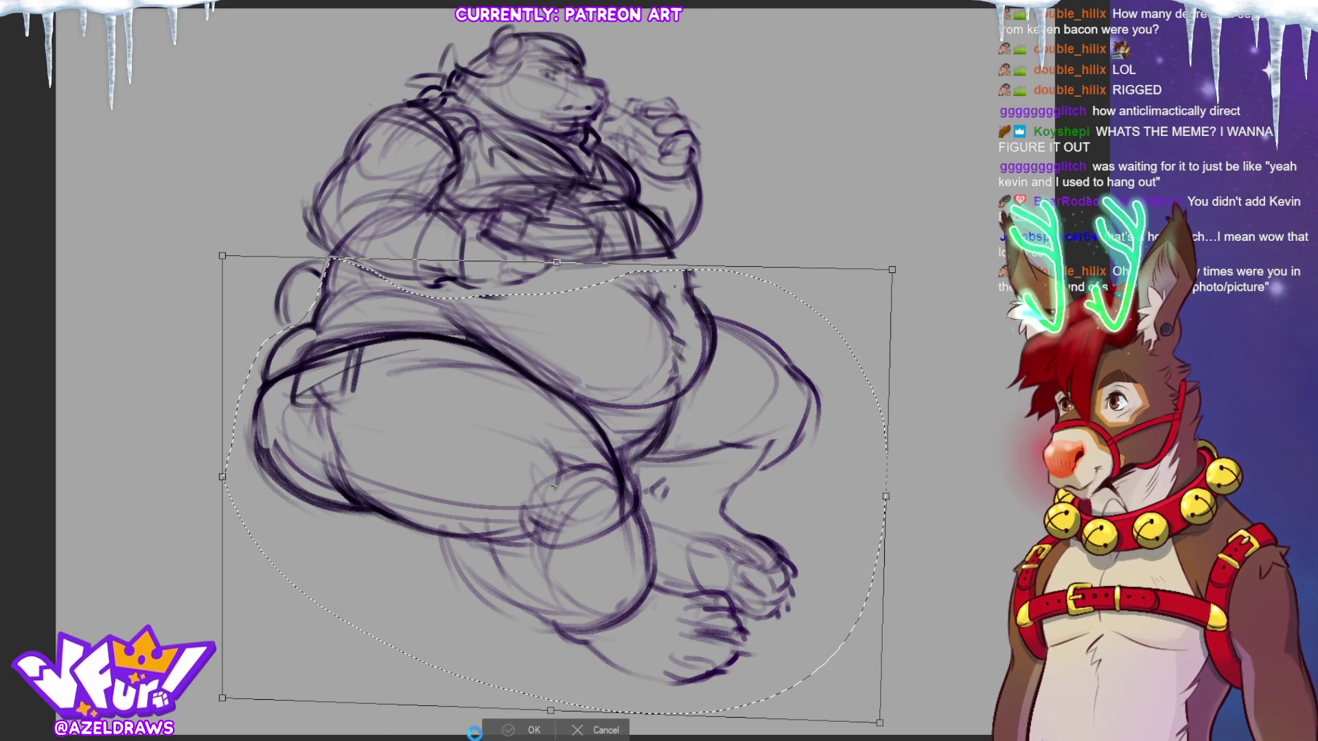
click(500, 731)
key(ctrl+d)
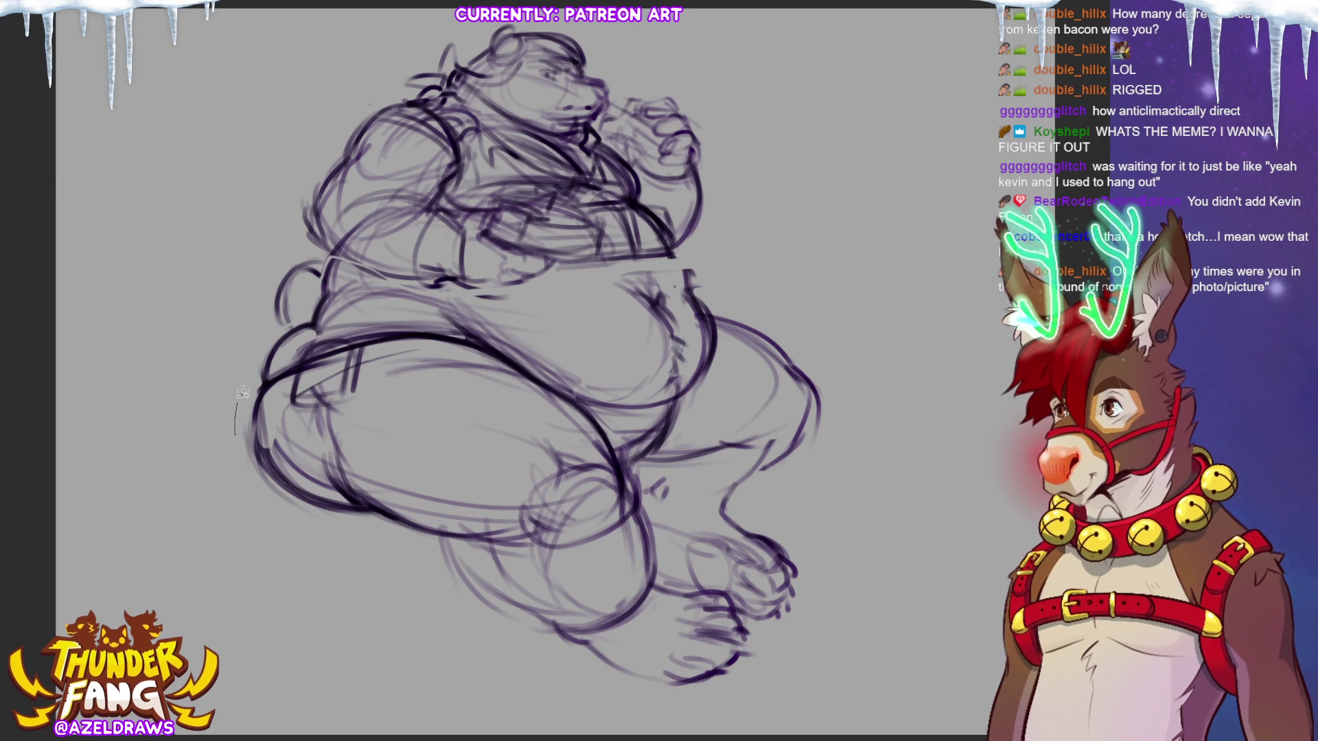
- Lasso the front foot, shrink it with Scale/Rotate and clear the selection
drag(240, 405, 237, 416)
key(ctrl+d)
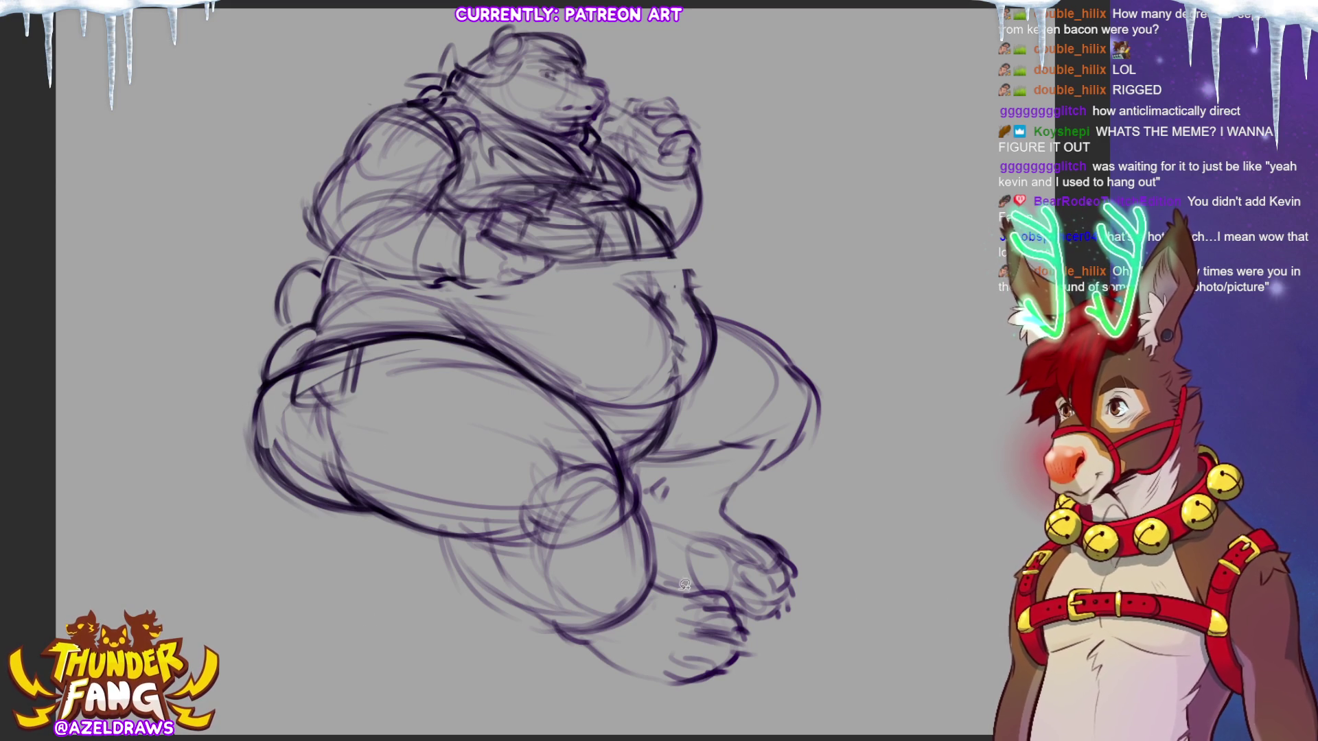
drag(657, 576, 820, 574)
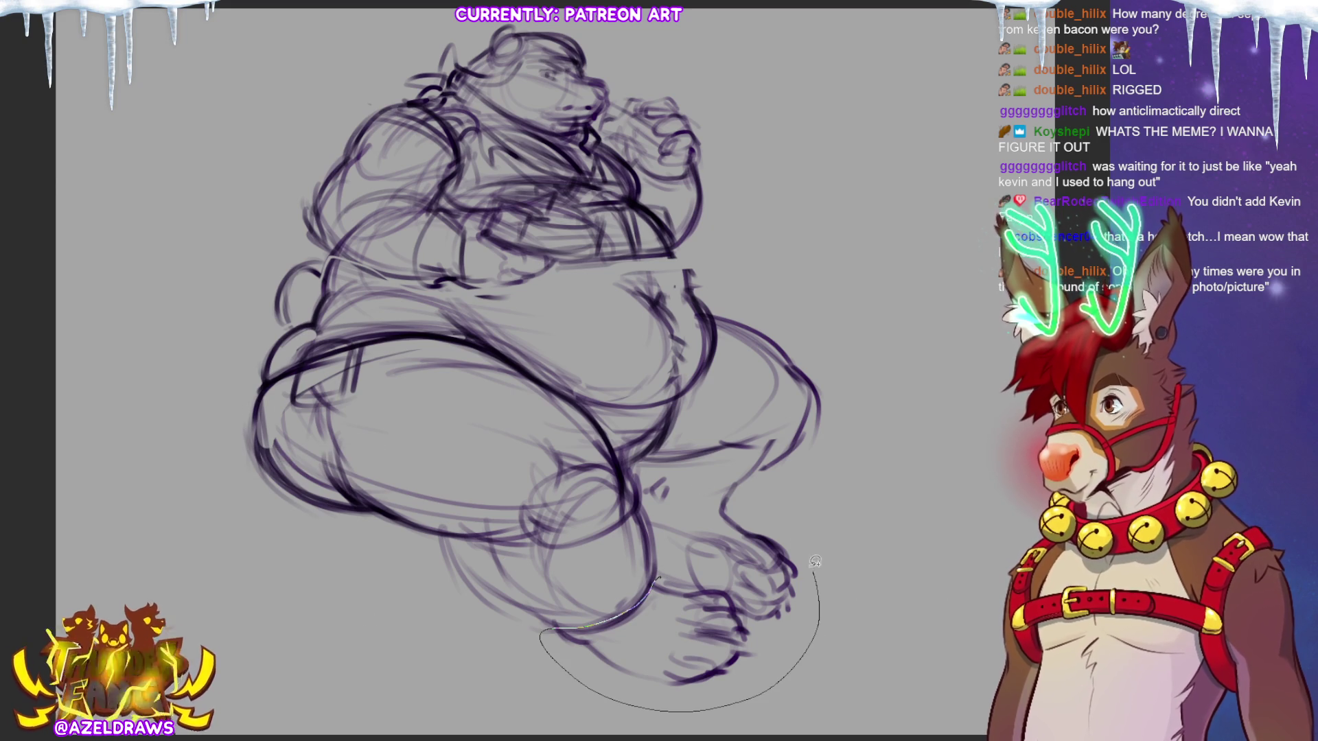
drag(820, 573, 652, 577)
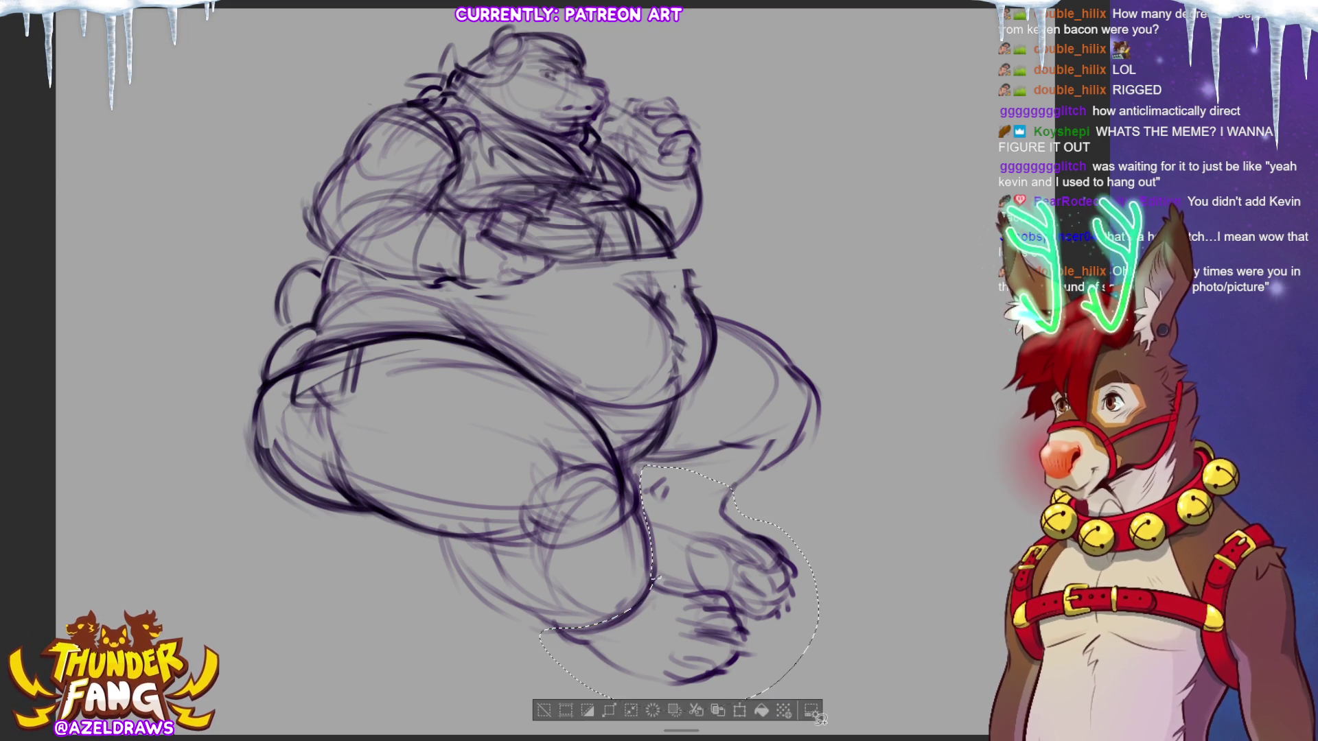
click(739, 710)
drag(820, 704, 790, 690)
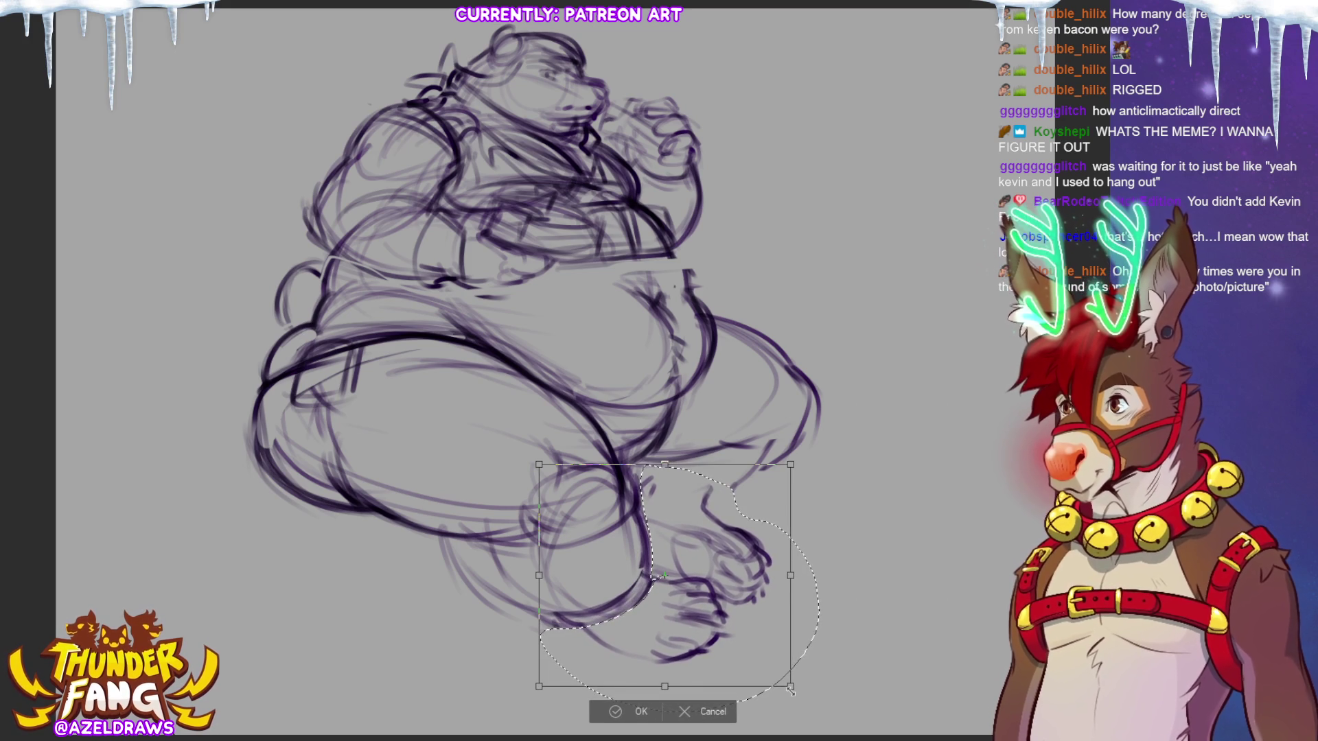
click(635, 712)
key(ctrl+d)
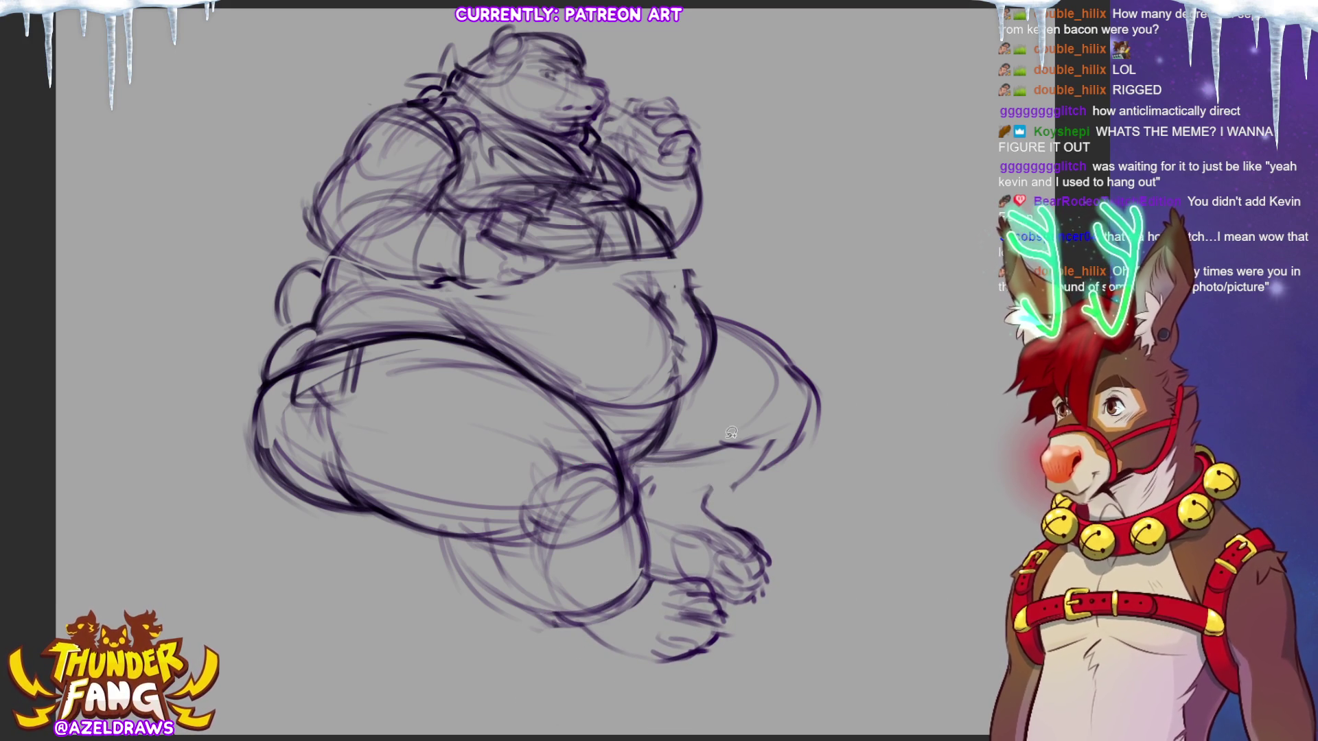
- Reselect the front foot and rotate it to sit better under the leg
drag(717, 474, 764, 466)
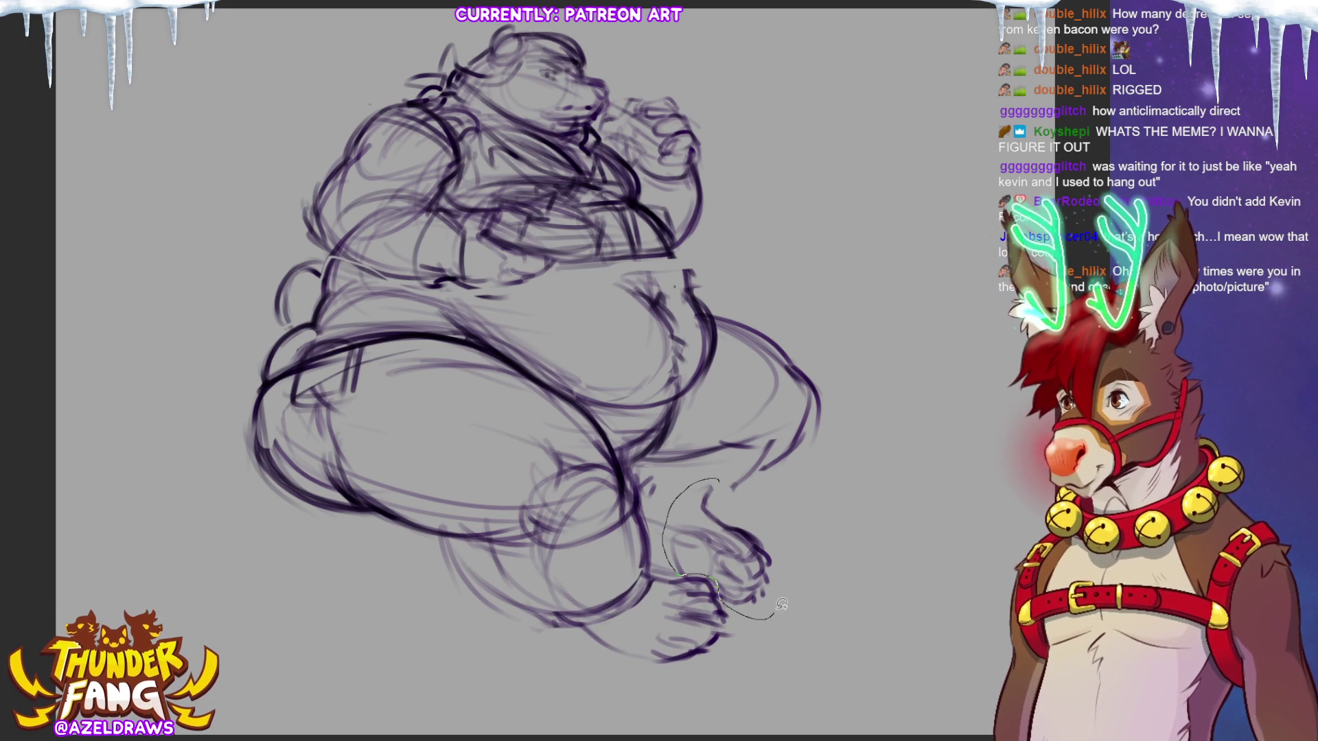
click(804, 643)
drag(742, 545, 758, 561)
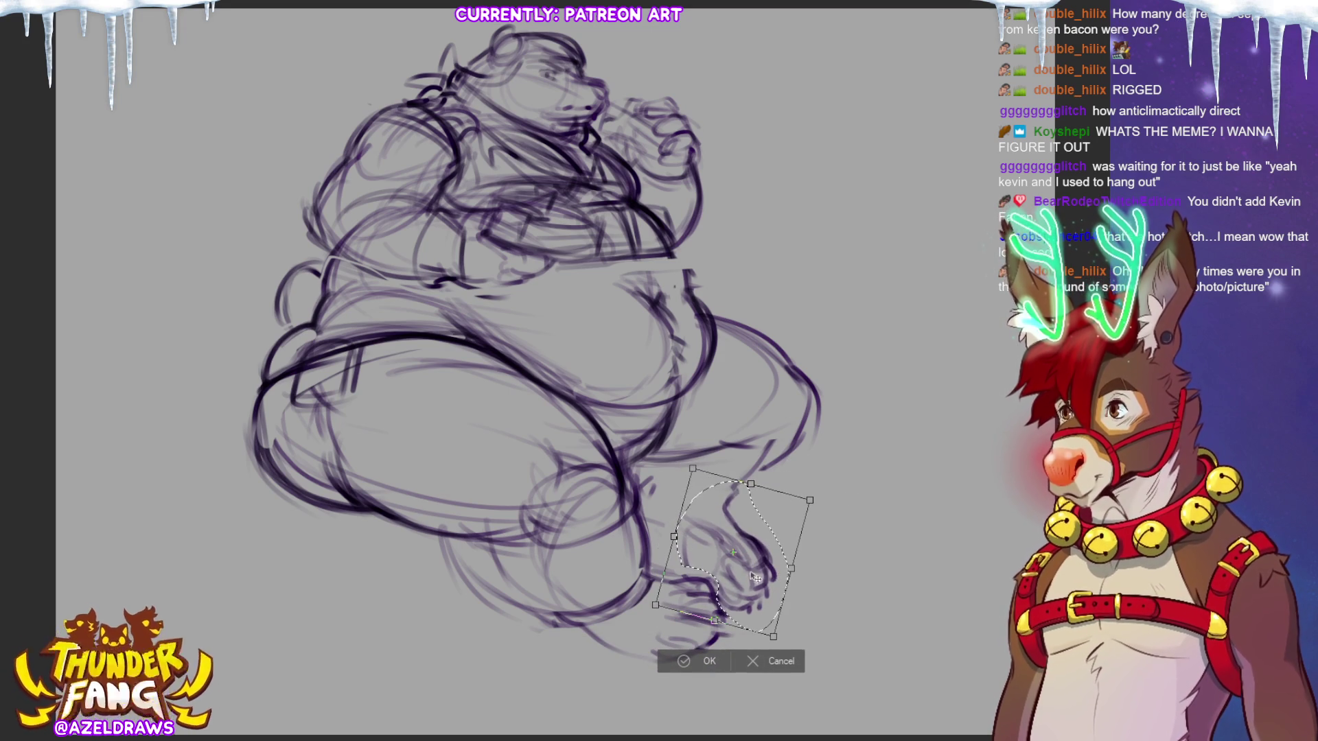
drag(757, 563, 758, 564)
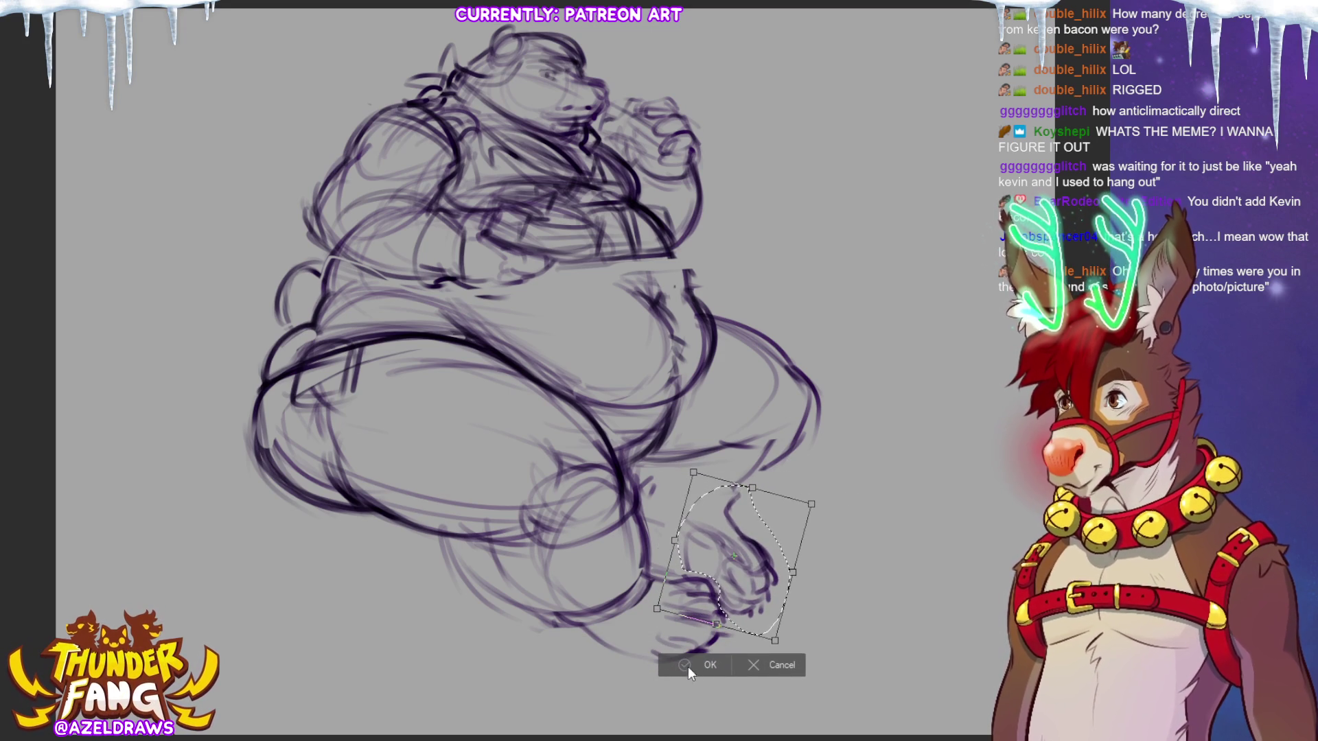
click(710, 665)
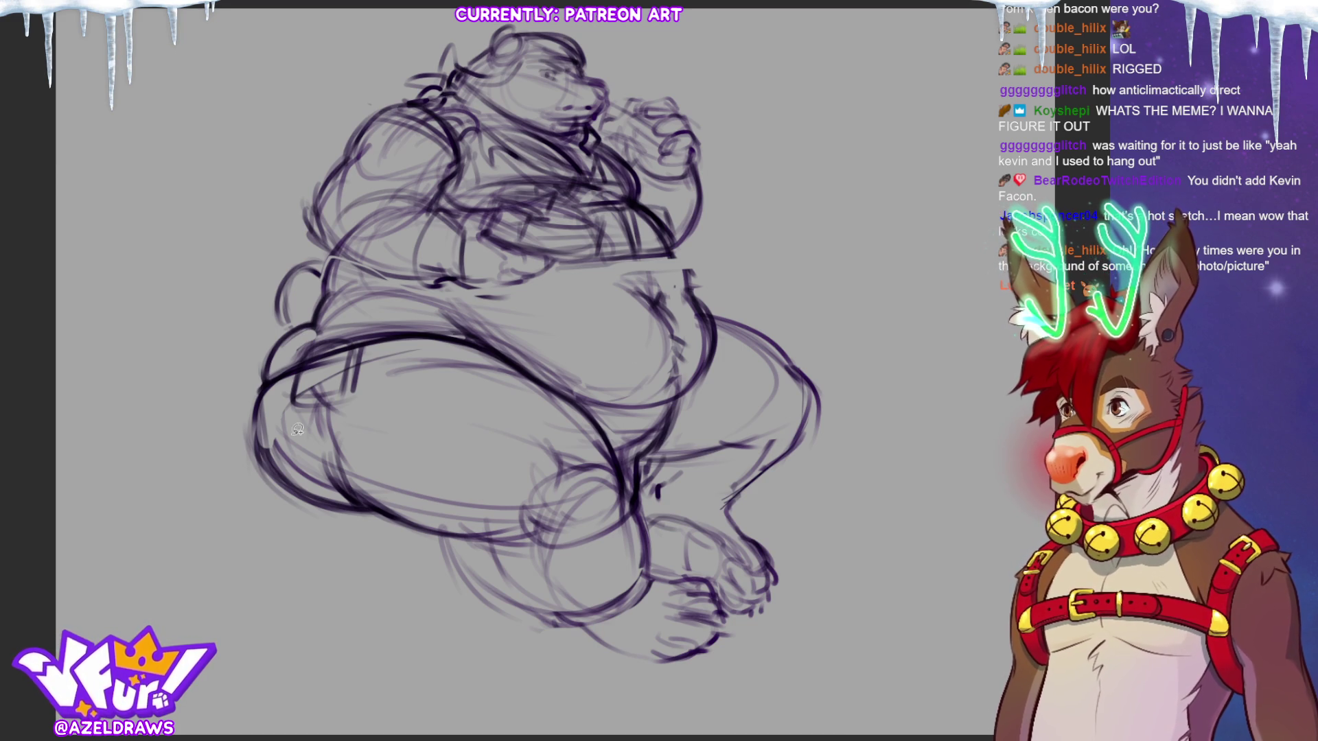
- Lasso the legs and Scale/Rotate them, pulling the right side in and skewing the bottom-left
mouse_move(235, 432)
mouse_down()
mouse_move(431, 321)
mouse_move(726, 297)
mouse_move(680, 708)
mouse_up()
click(623, 710)
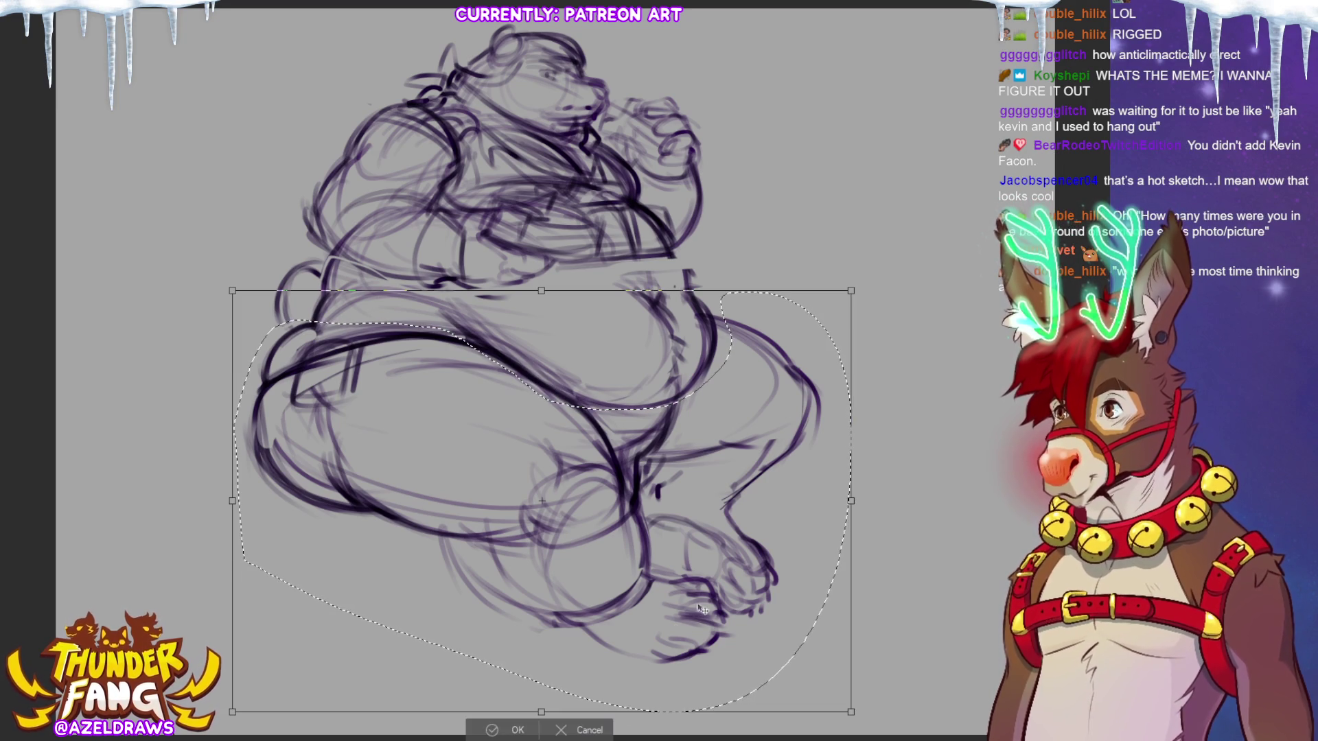
drag(845, 506, 837, 511)
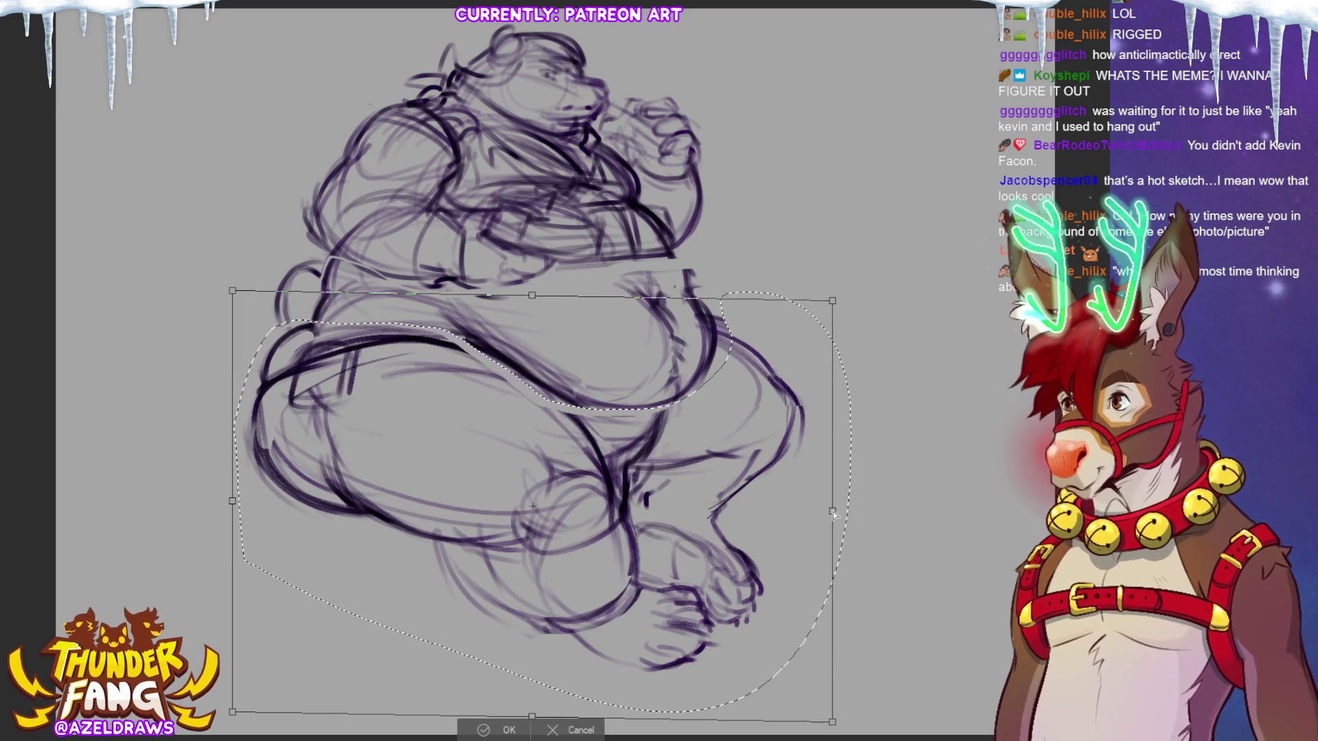
drag(837, 304, 839, 291)
drag(234, 711, 248, 739)
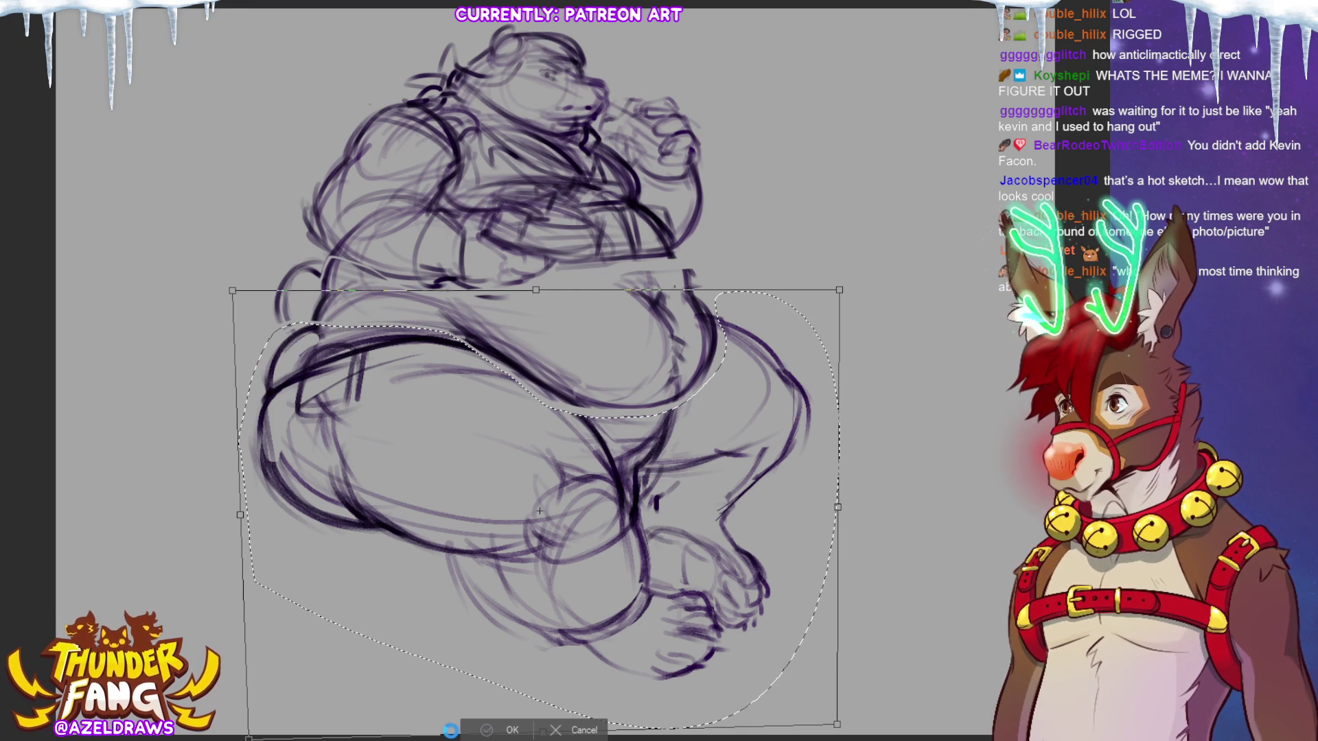
key(Return)
click(403, 713)
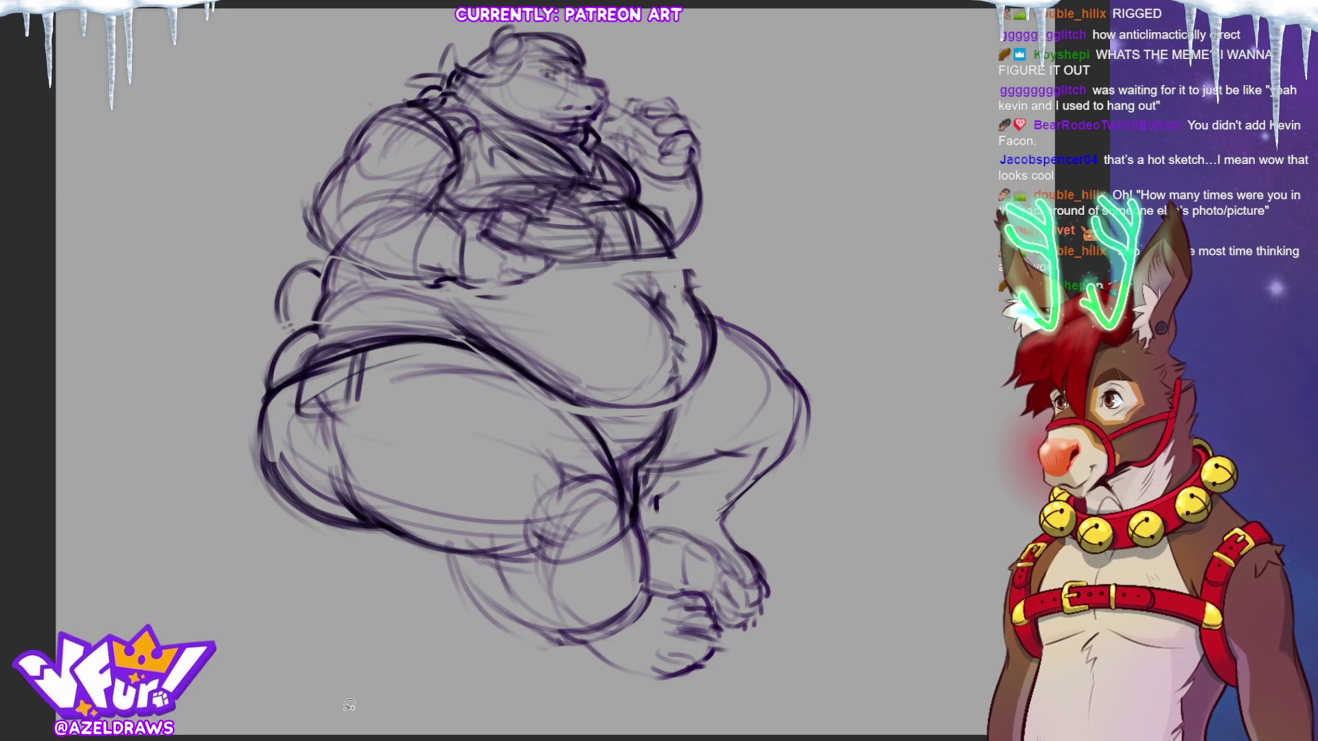
- Lasso the belly, rotate it slightly clockwise and shift it a little to the right
drag(442, 310, 688, 399)
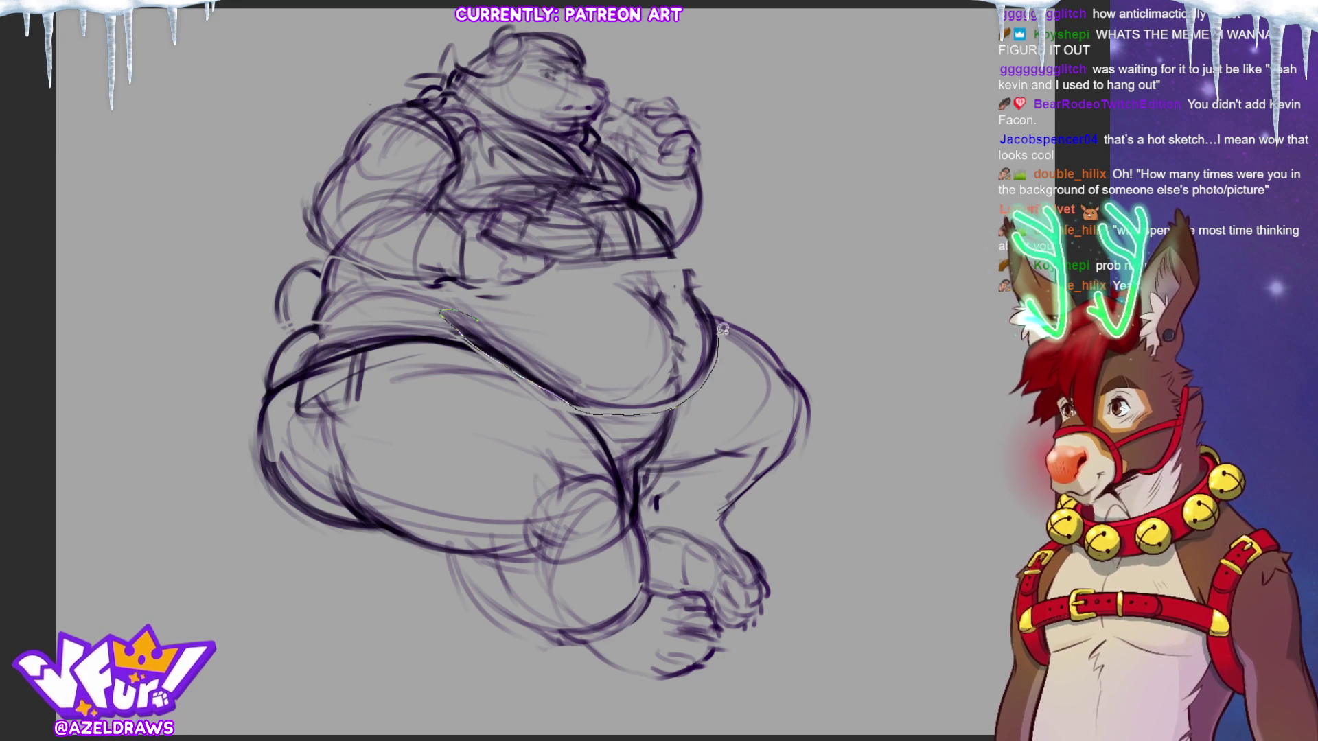
drag(688, 400, 643, 252)
click(637, 438)
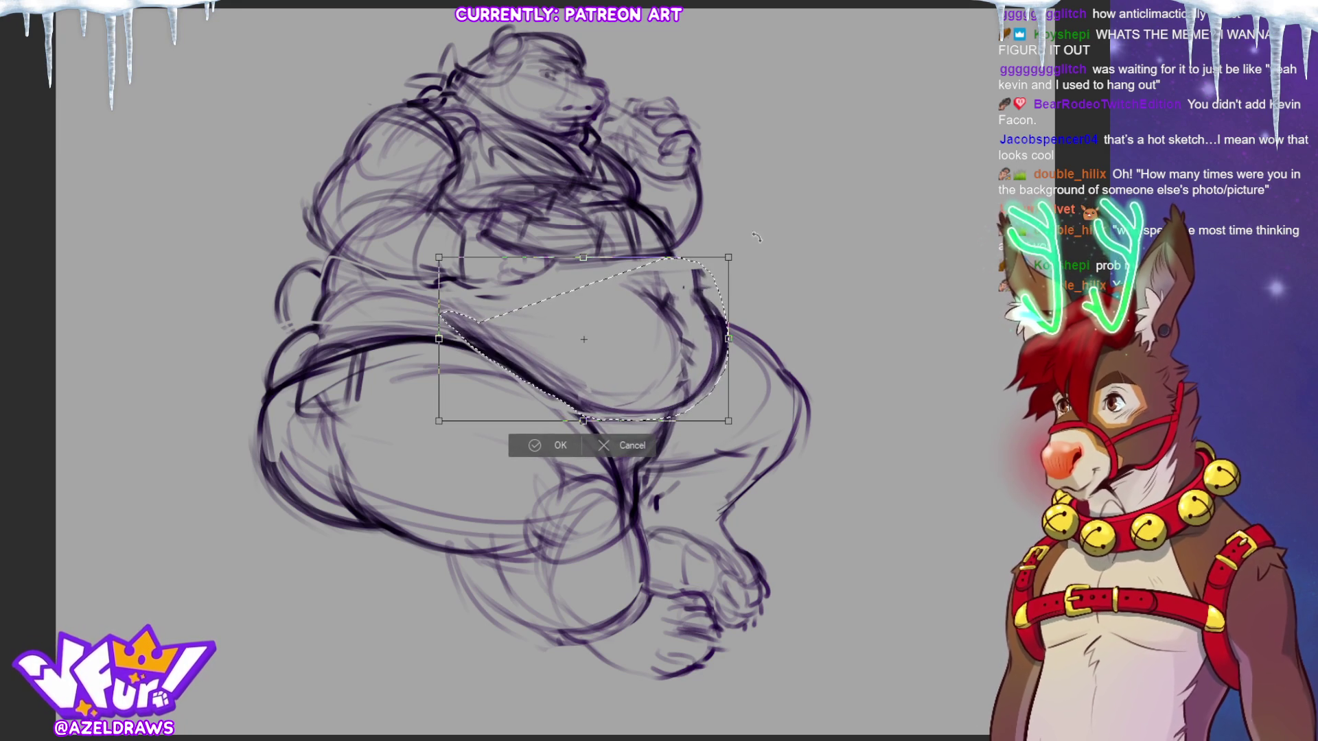
drag(737, 256, 785, 328)
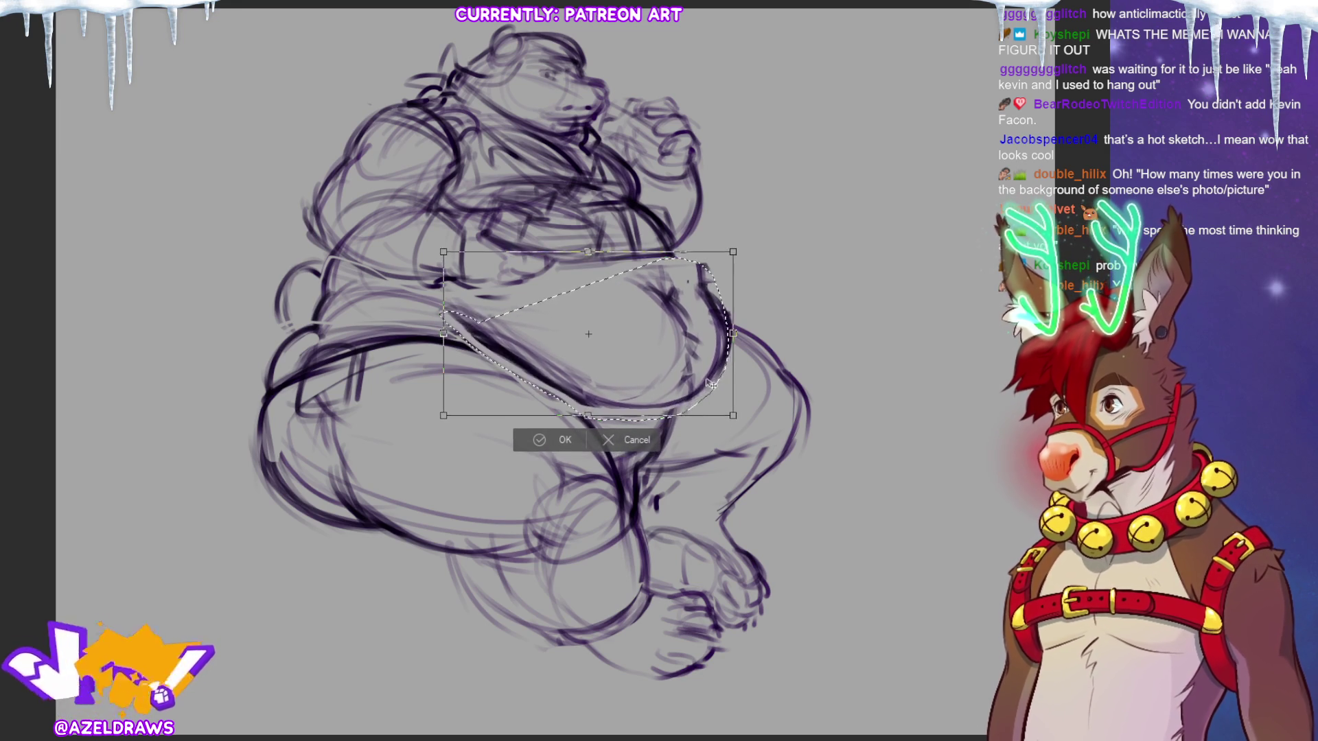
drag(713, 380, 717, 377)
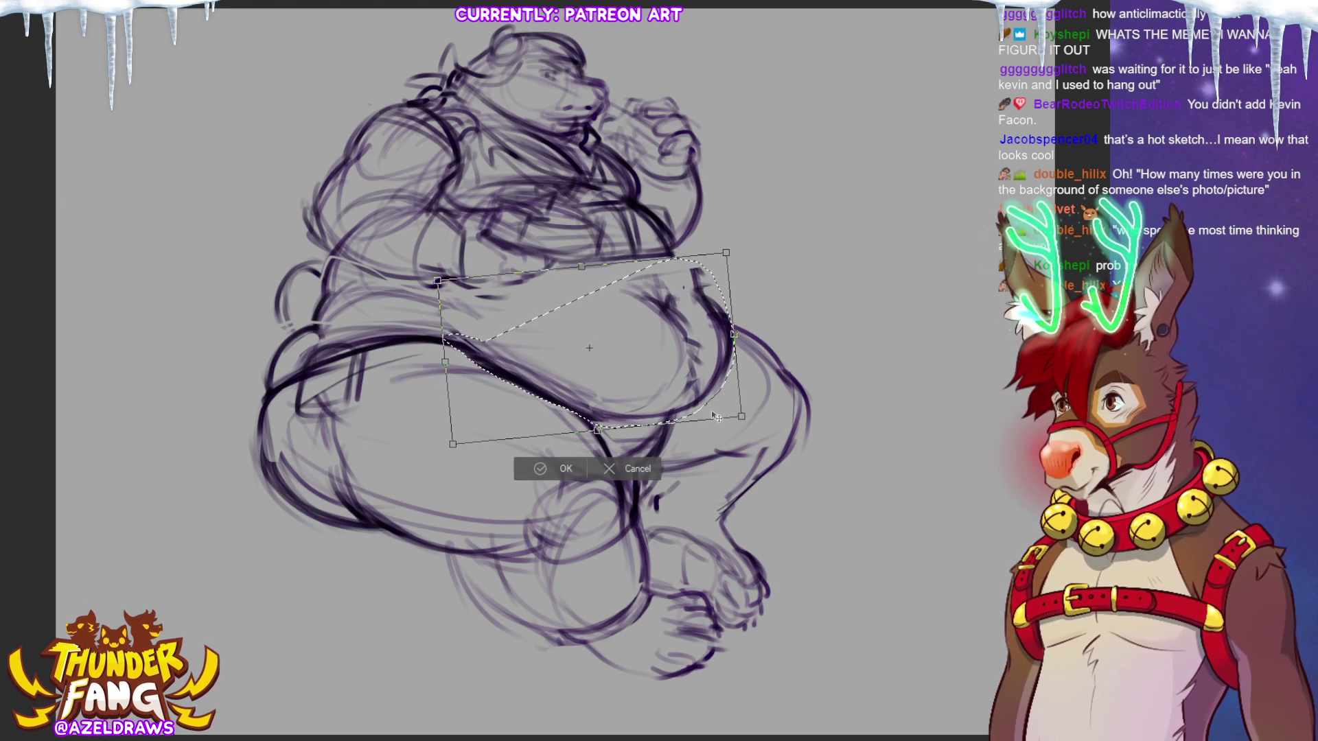
click(561, 469)
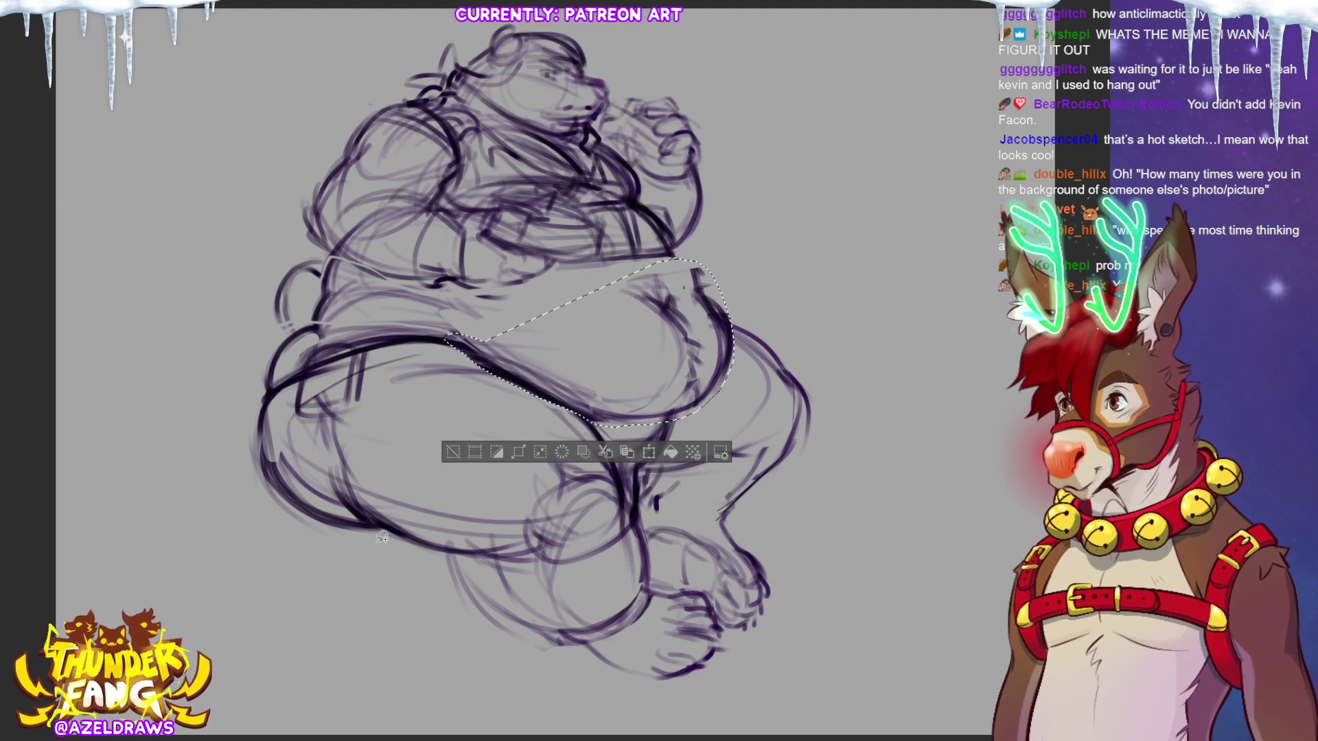
click(450, 454)
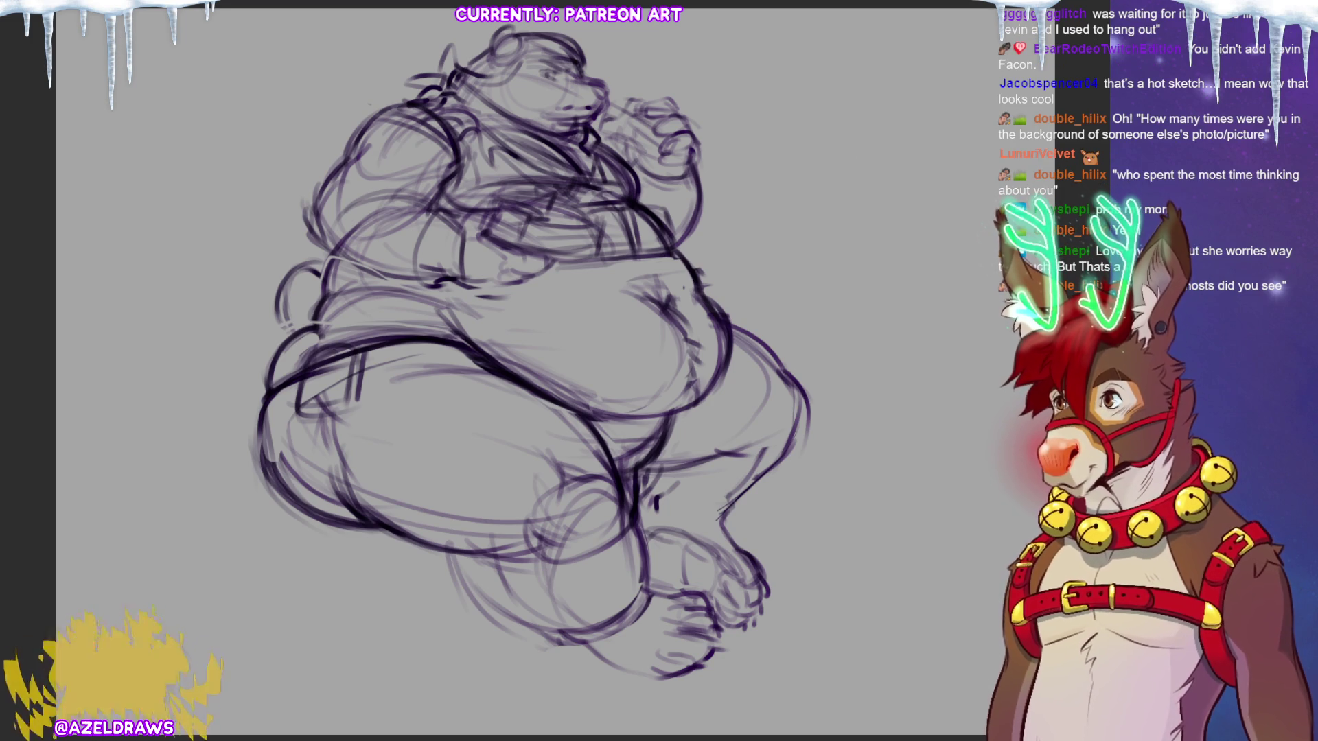
- Sketch extra leg lines and darken the belly's underside, right edge and outline
drag(634, 464, 615, 473)
drag(673, 430, 653, 461)
mouse_move(612, 418)
mouse_down()
mouse_move(602, 445)
mouse_move(645, 462)
mouse_up()
drag(676, 421, 613, 472)
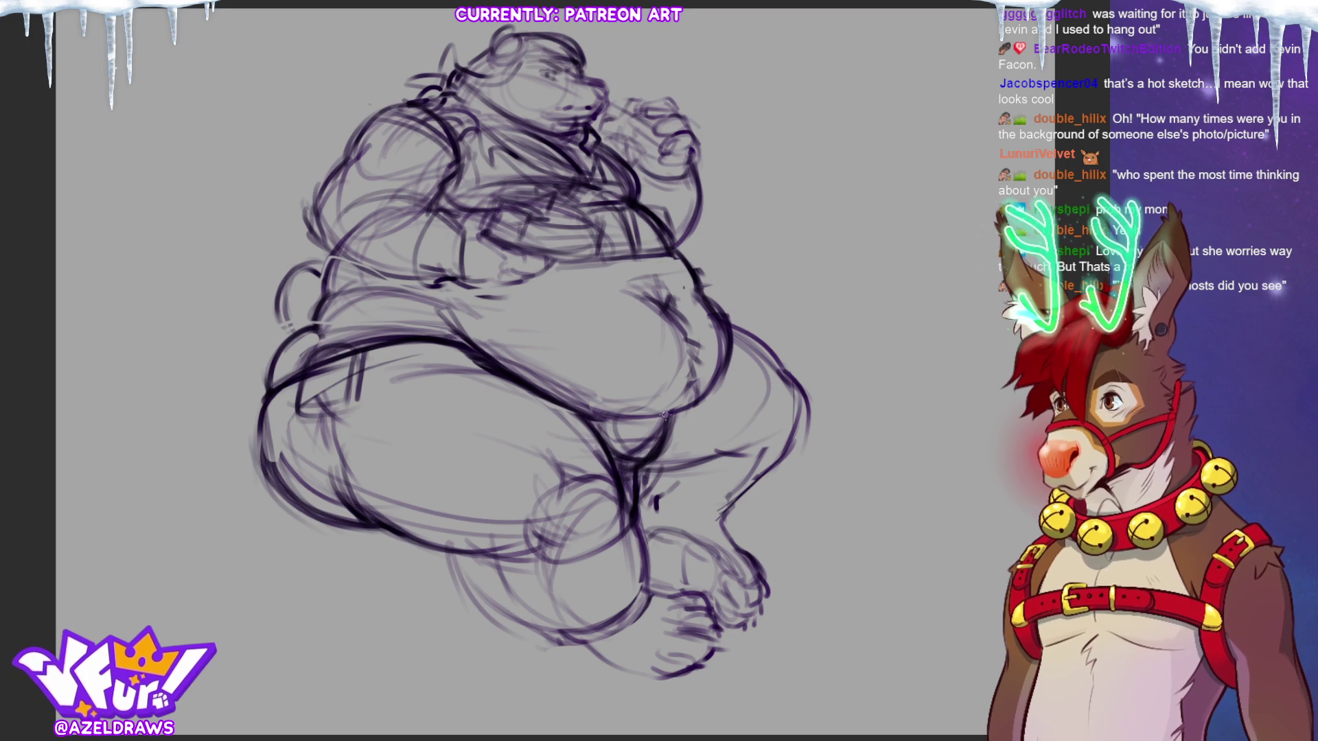
drag(676, 412, 655, 467)
mouse_move(634, 472)
mouse_down()
mouse_move(618, 482)
mouse_move(640, 485)
mouse_up()
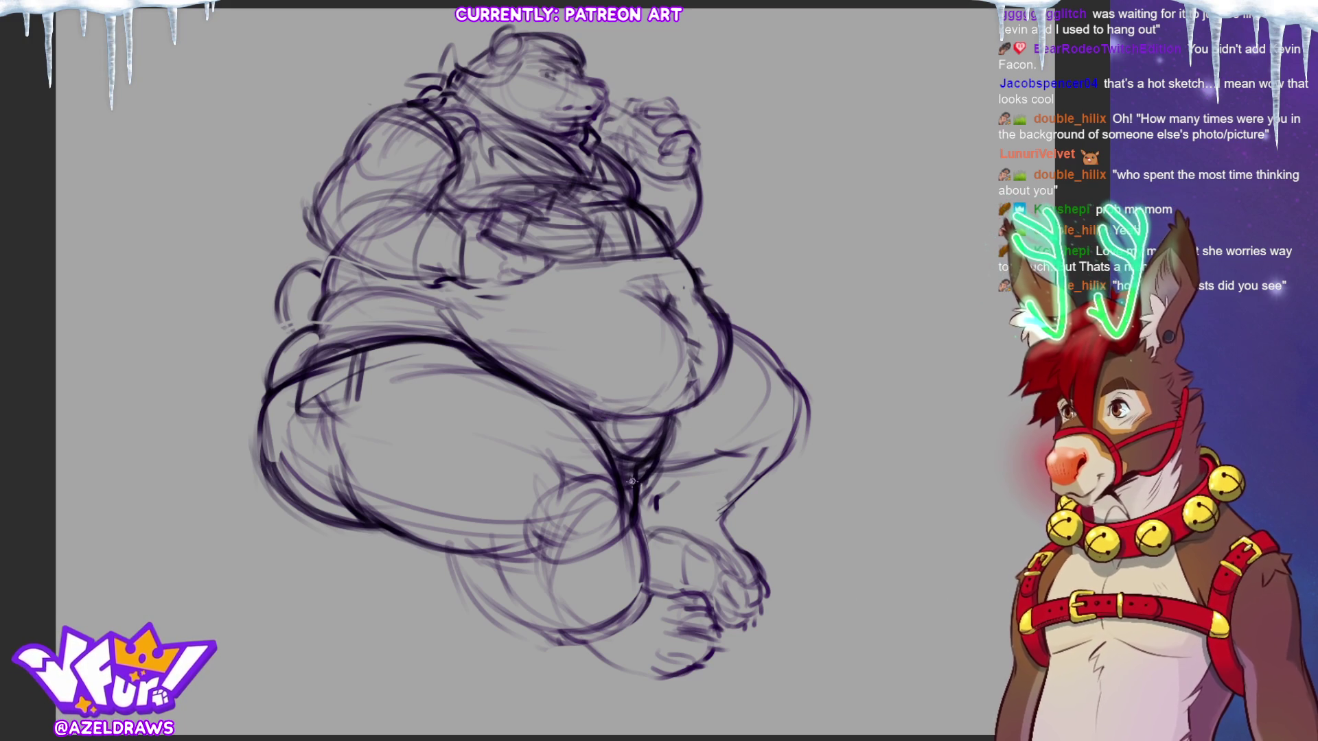
mouse_move(593, 409)
mouse_down()
mouse_move(665, 423)
mouse_move(715, 398)
mouse_move(724, 327)
mouse_up()
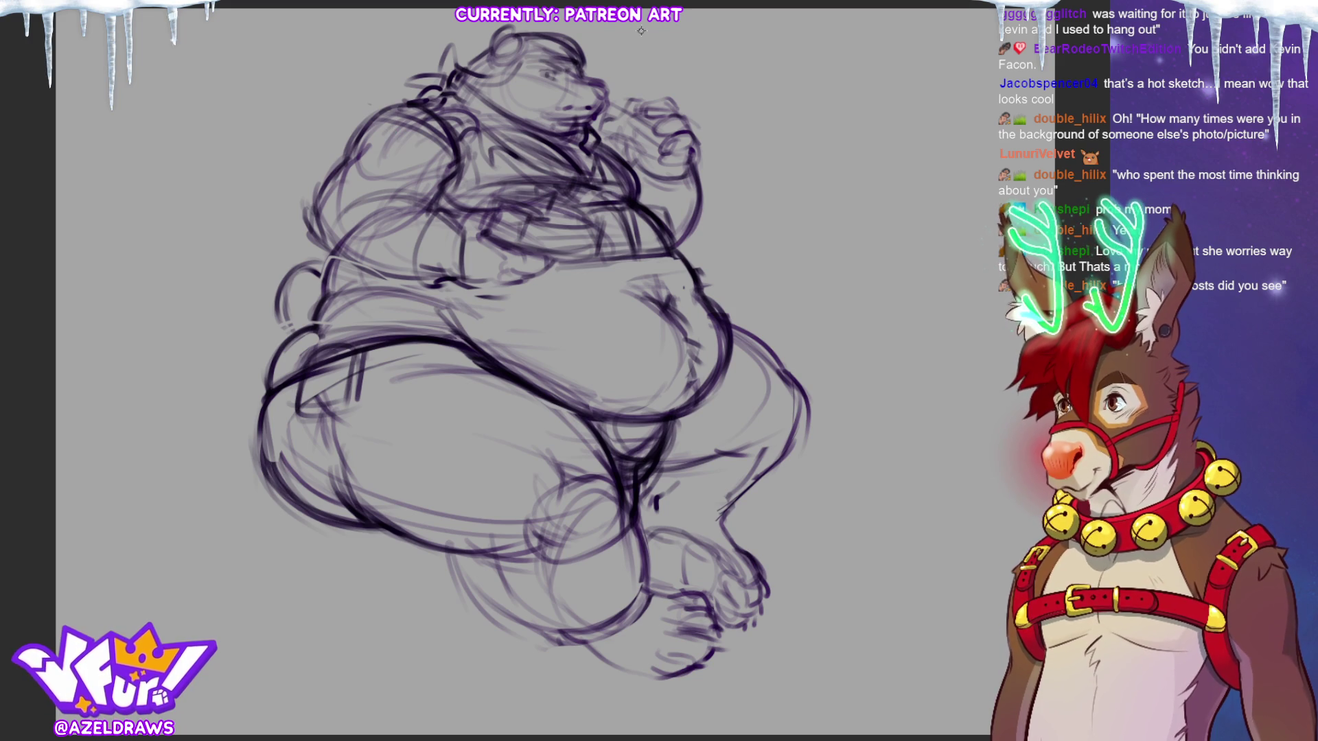
drag(309, 304, 422, 283)
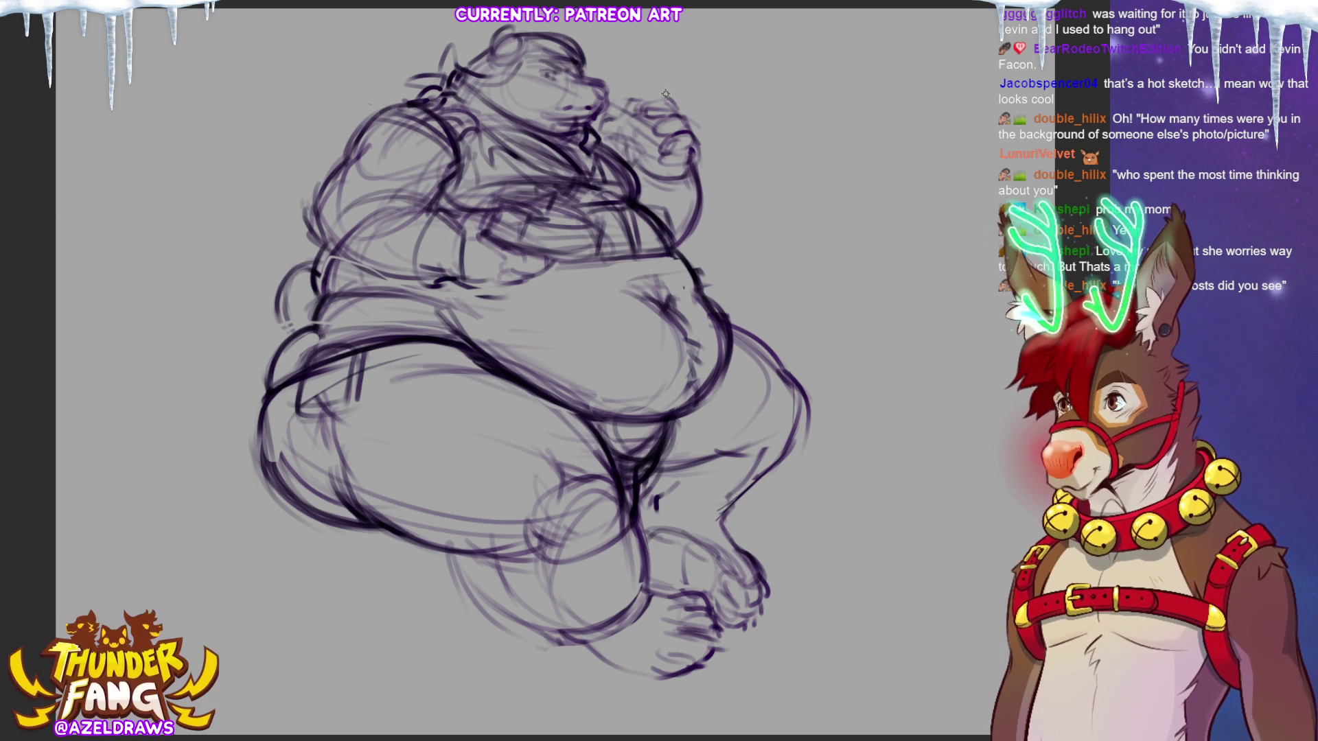
- Strengthen the lower thigh, inner leg and crotch lines and darken the right leg outline
drag(293, 407, 525, 525)
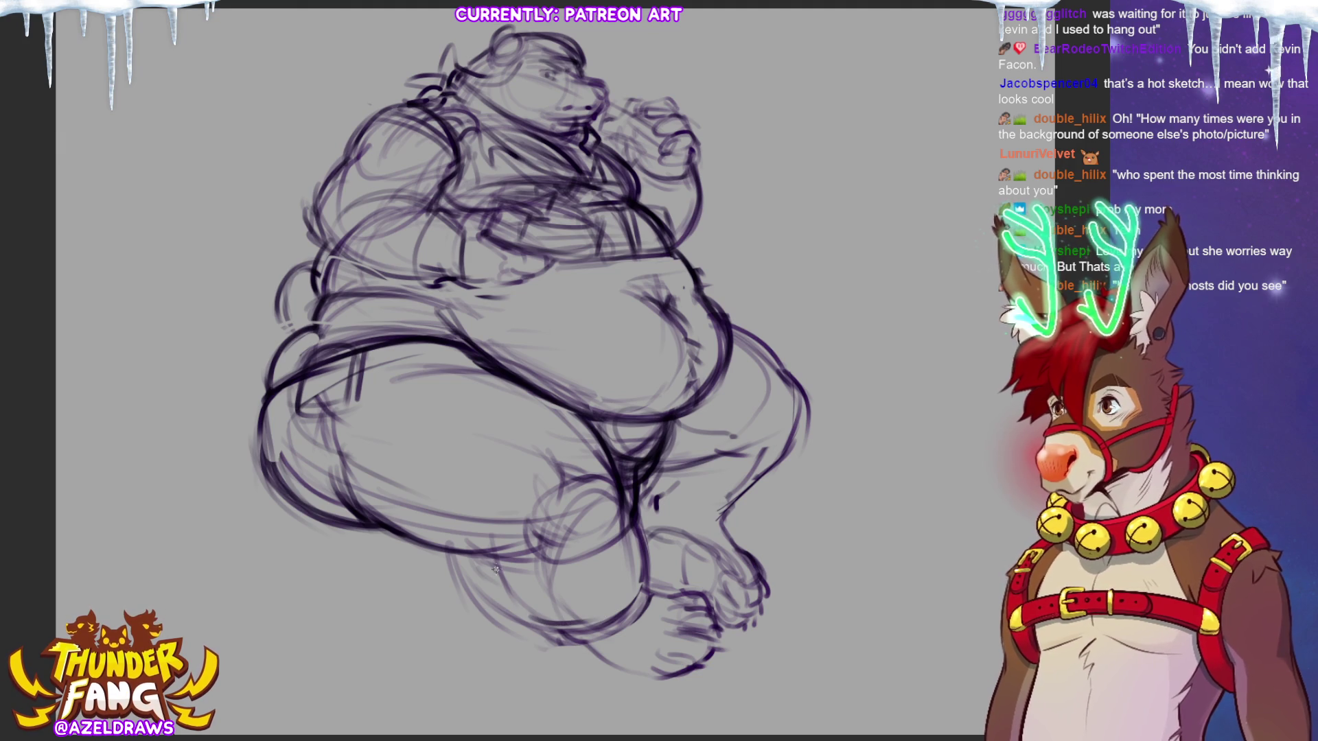
mouse_move(560, 526)
mouse_down()
mouse_move(546, 583)
mouse_move(618, 623)
mouse_up()
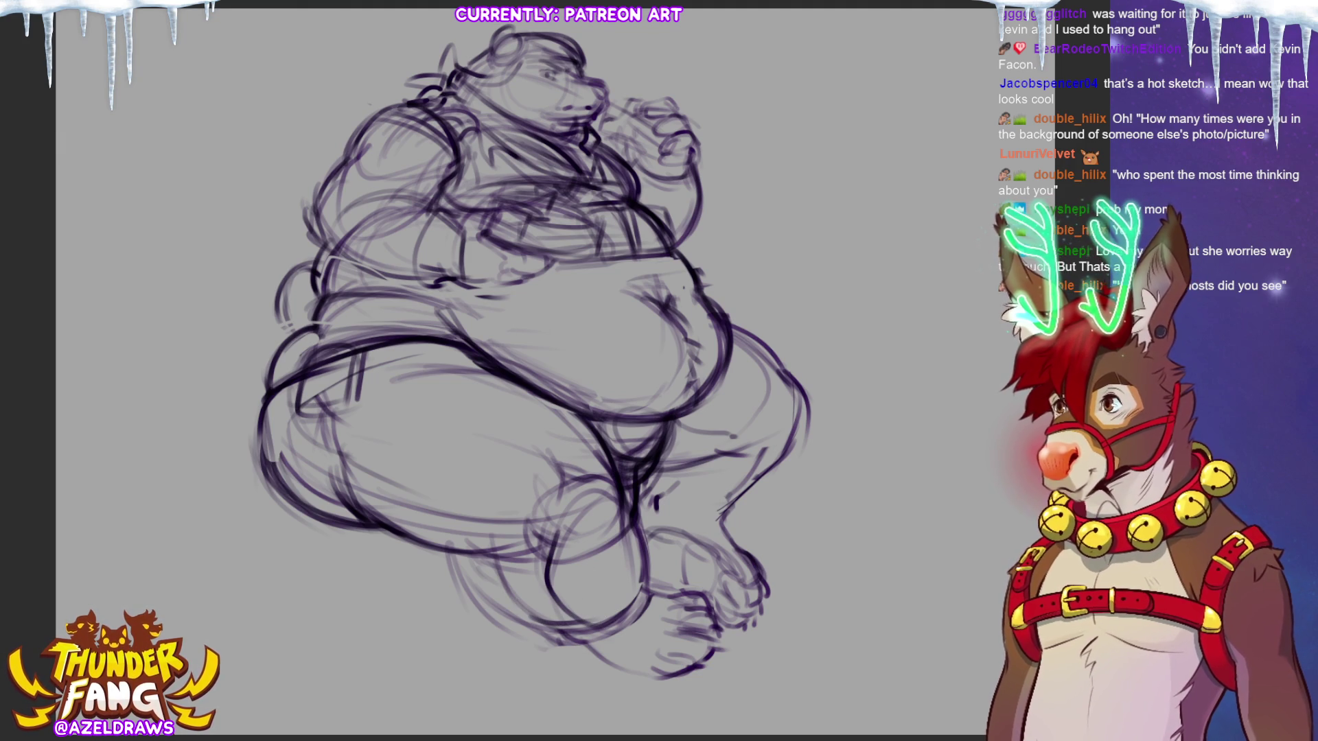
mouse_move(527, 563)
mouse_down()
mouse_move(633, 519)
mouse_move(548, 568)
mouse_up()
mouse_move(537, 510)
mouse_down()
mouse_move(637, 482)
mouse_move(639, 610)
mouse_up()
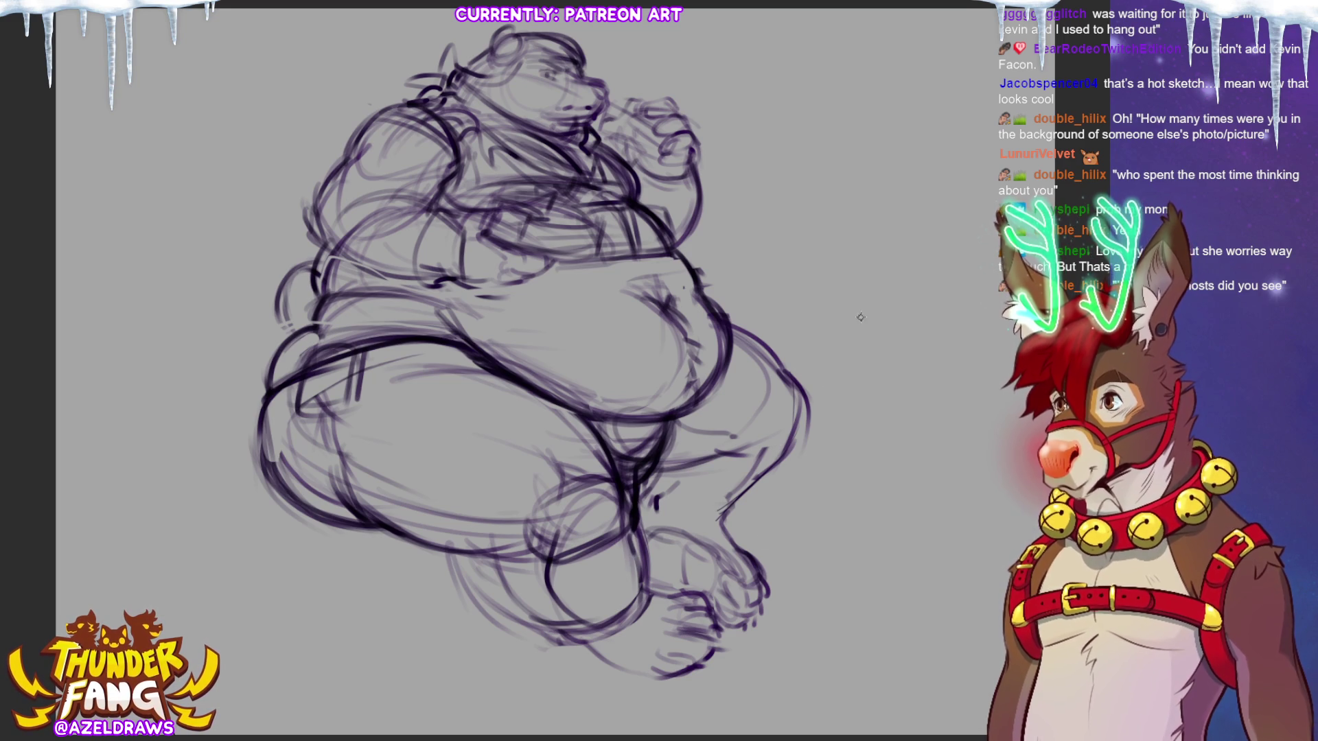
drag(804, 438, 766, 480)
mouse_move(801, 413)
mouse_down()
mouse_move(756, 498)
mouse_move(718, 527)
mouse_up()
mouse_move(758, 474)
mouse_down()
mouse_move(738, 490)
mouse_move(791, 436)
mouse_up()
mouse_move(659, 492)
mouse_down()
mouse_move(732, 514)
mouse_move(724, 496)
mouse_up()
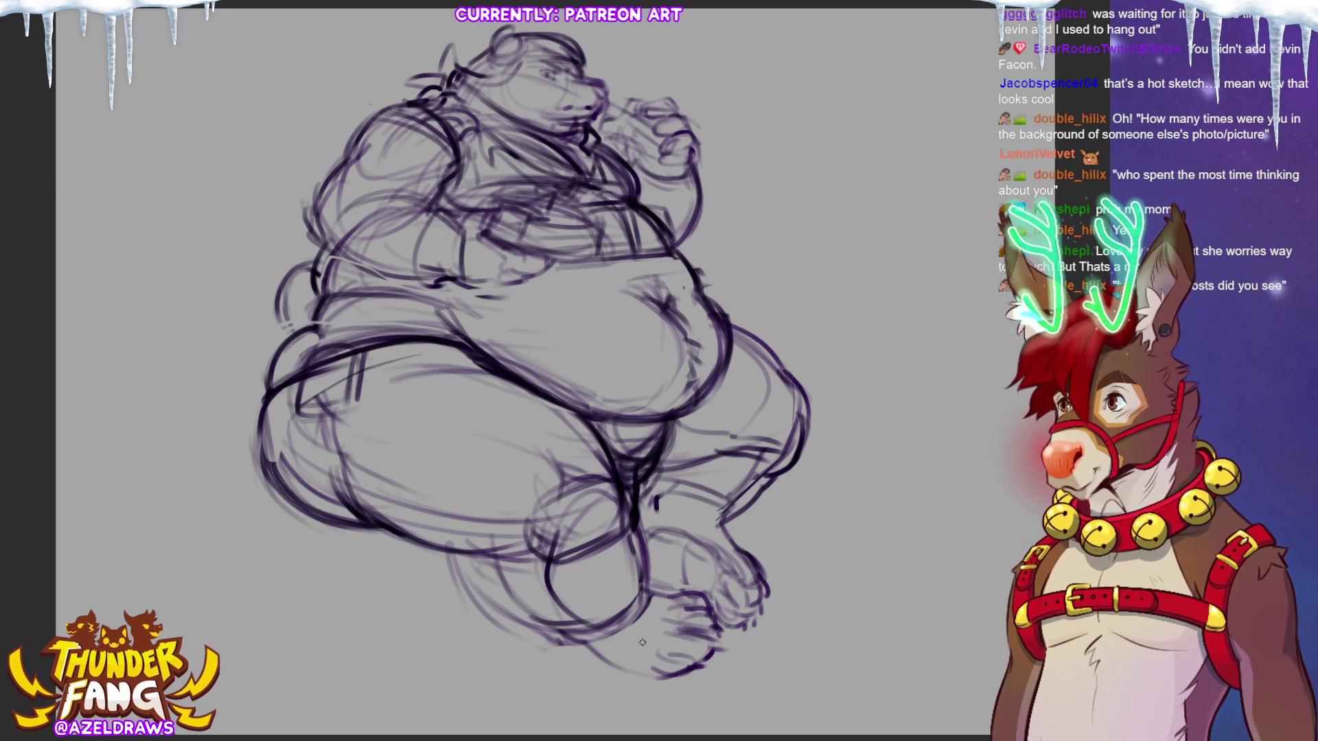
- Darken and sketch lines around the foot, then begin a whole-sketch transform with Ctrl+T
drag(601, 636, 608, 671)
drag(672, 591, 727, 525)
drag(639, 516, 659, 593)
drag(663, 535, 646, 584)
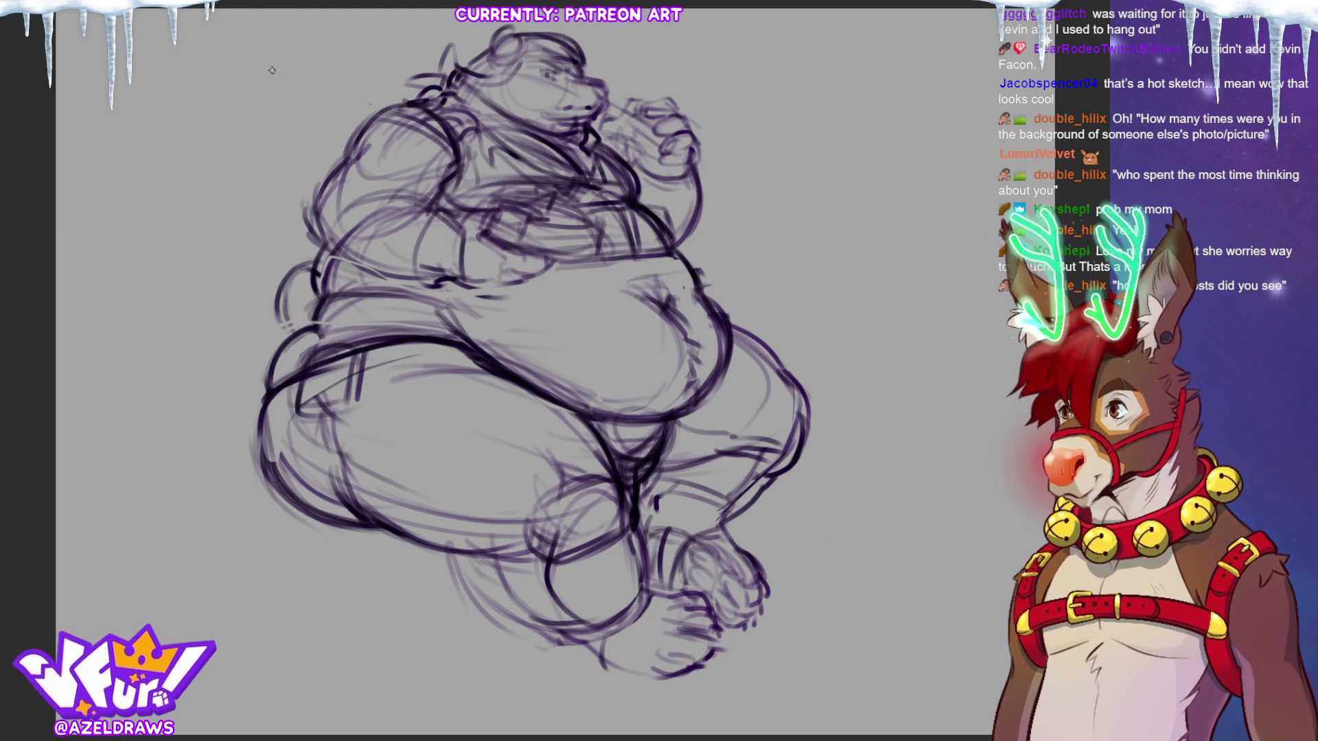
key(ctrl+t)
- Stretch the whole sketch taller toward the top and bottom canvas edges and confirm
drag(530, 681, 530, 732)
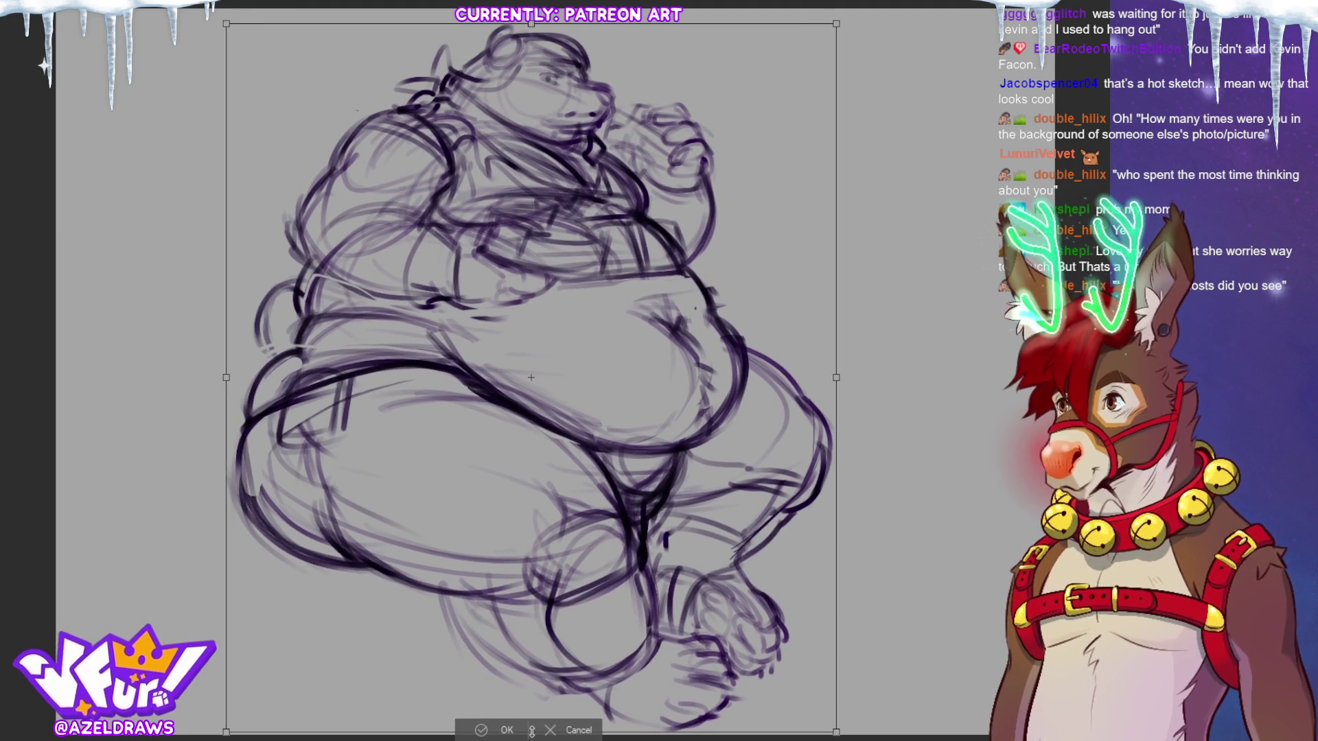
drag(530, 26, 530, 21)
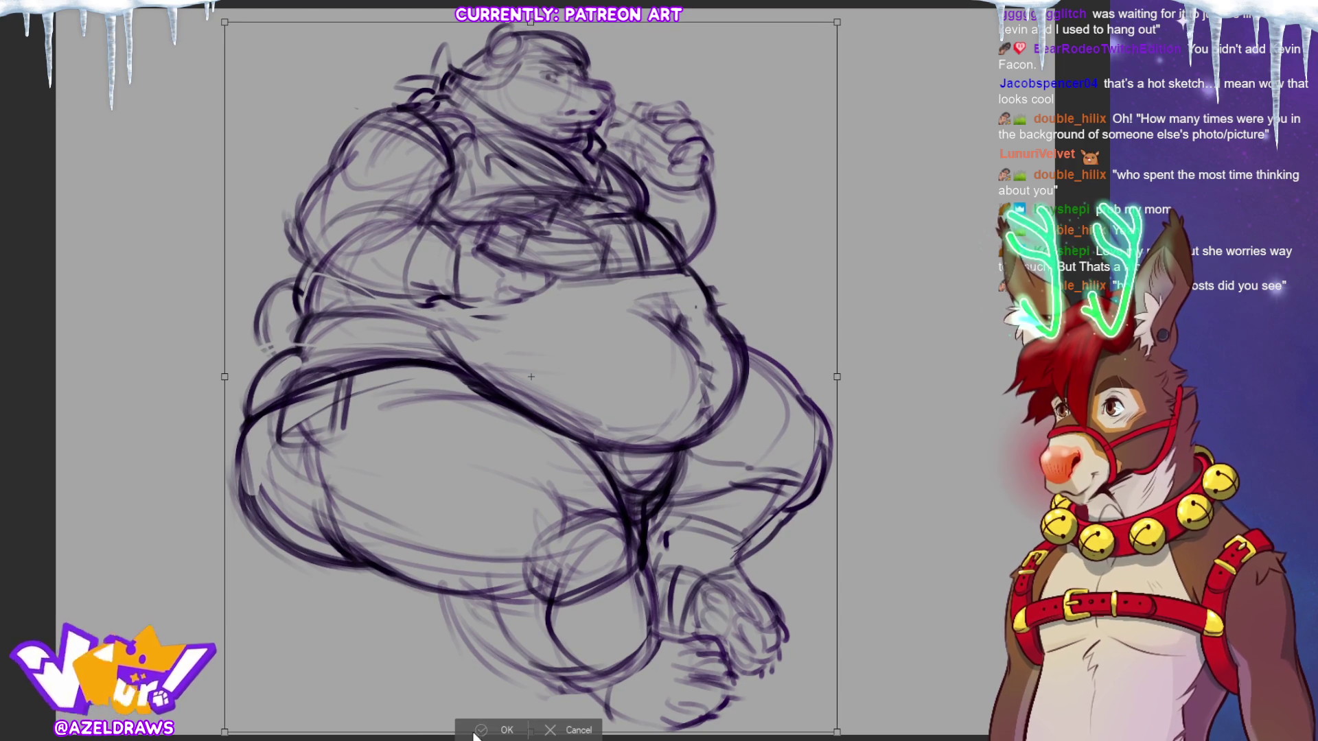
key(Return)
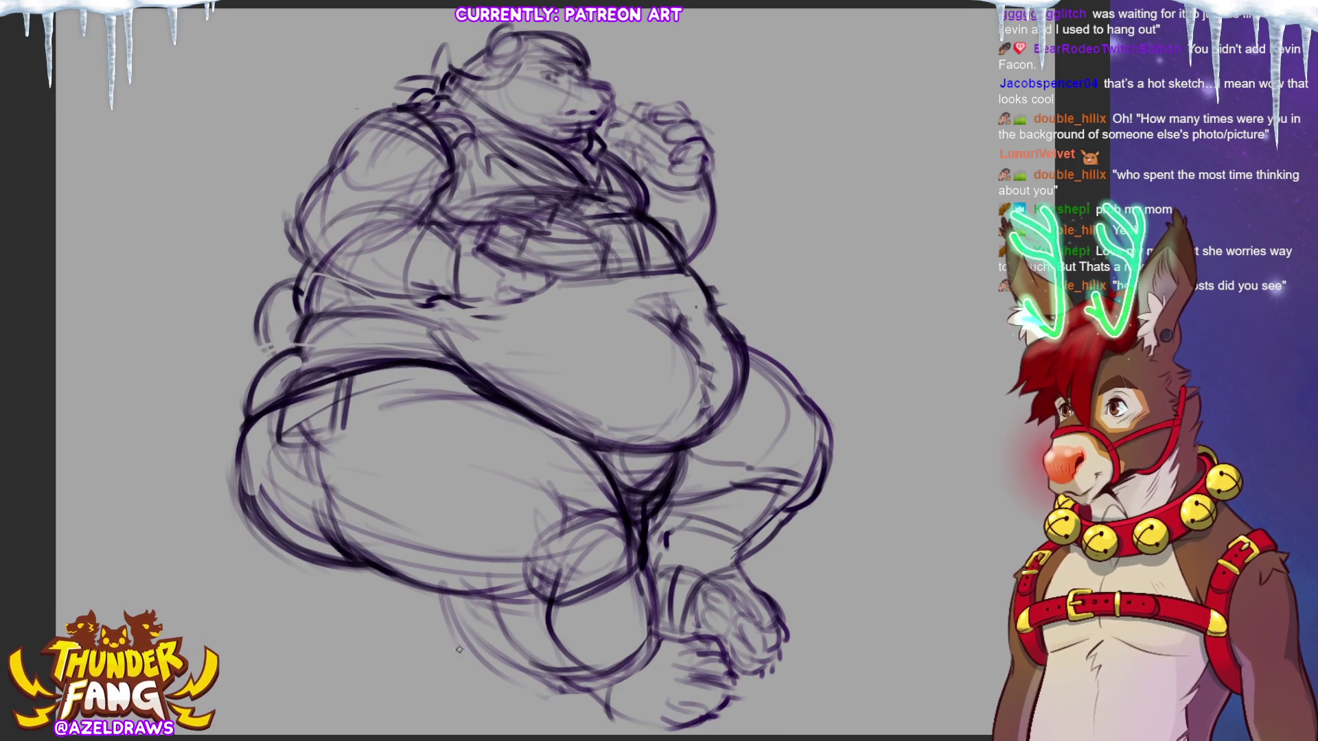
- Transform again to shrink the sketch slightly lower, confirm, then lasso the head
key(ctrl+t)
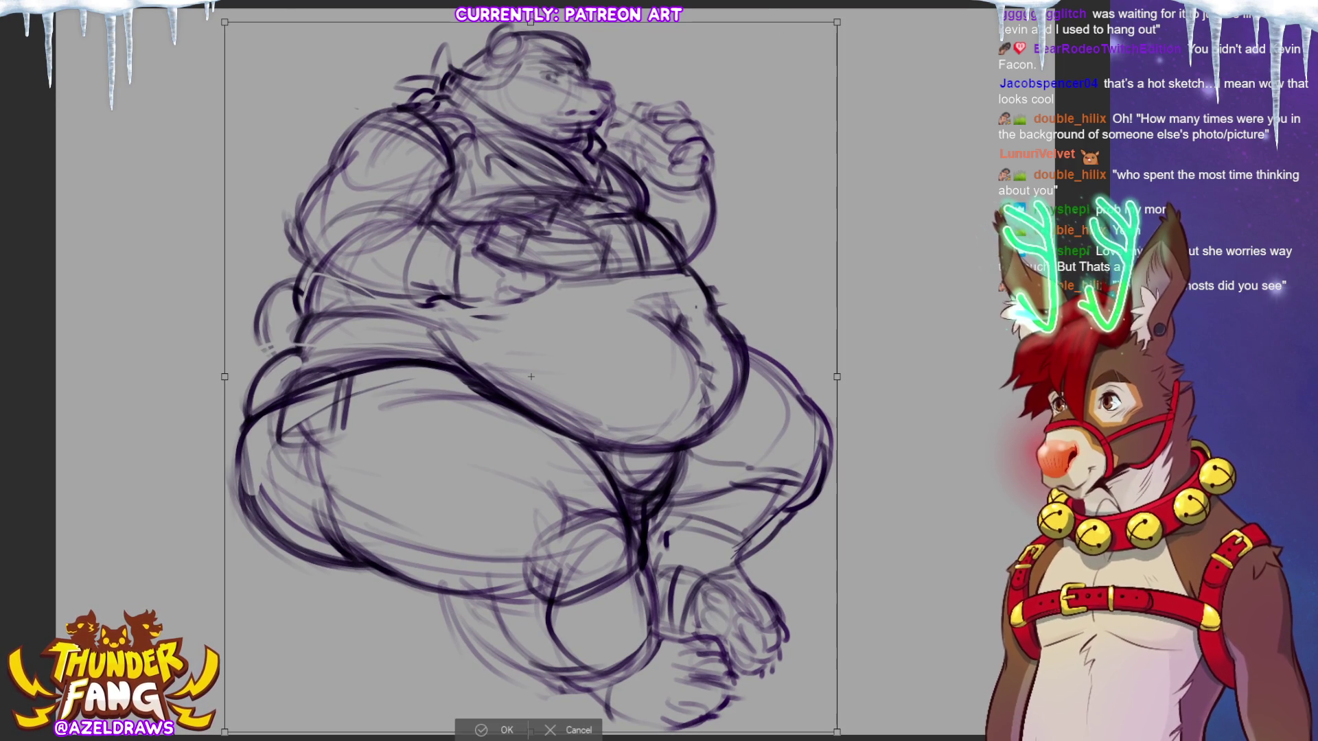
drag(531, 20, 529, 52)
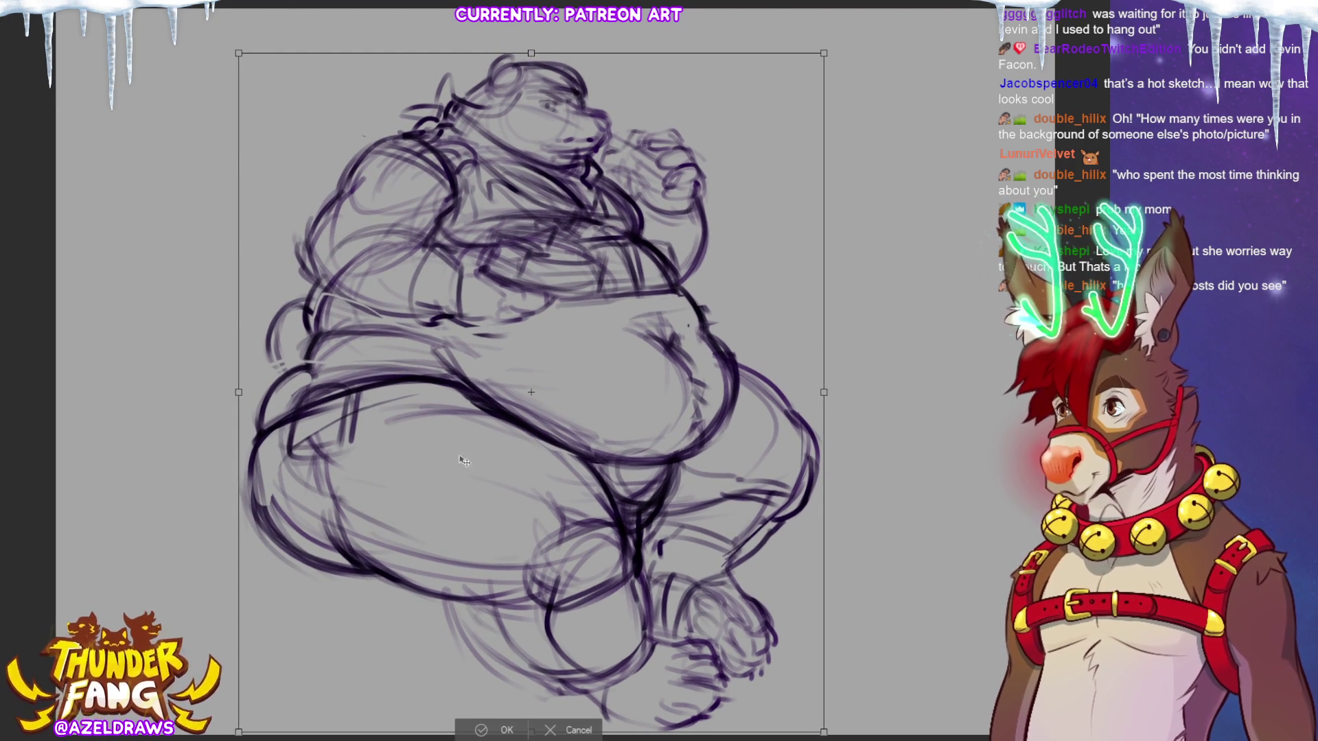
click(502, 730)
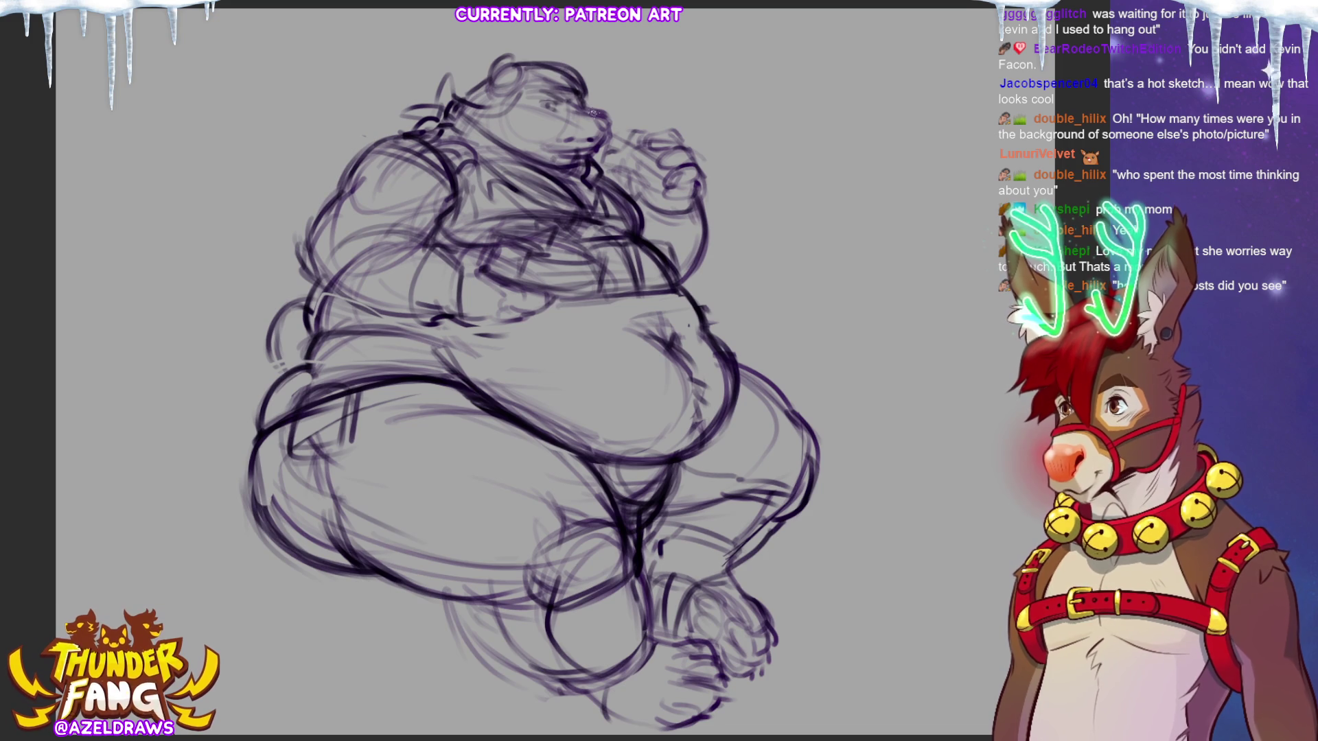
mouse_move(469, 111)
mouse_down()
mouse_move(526, 31)
mouse_move(609, 87)
mouse_move(593, 156)
mouse_up()
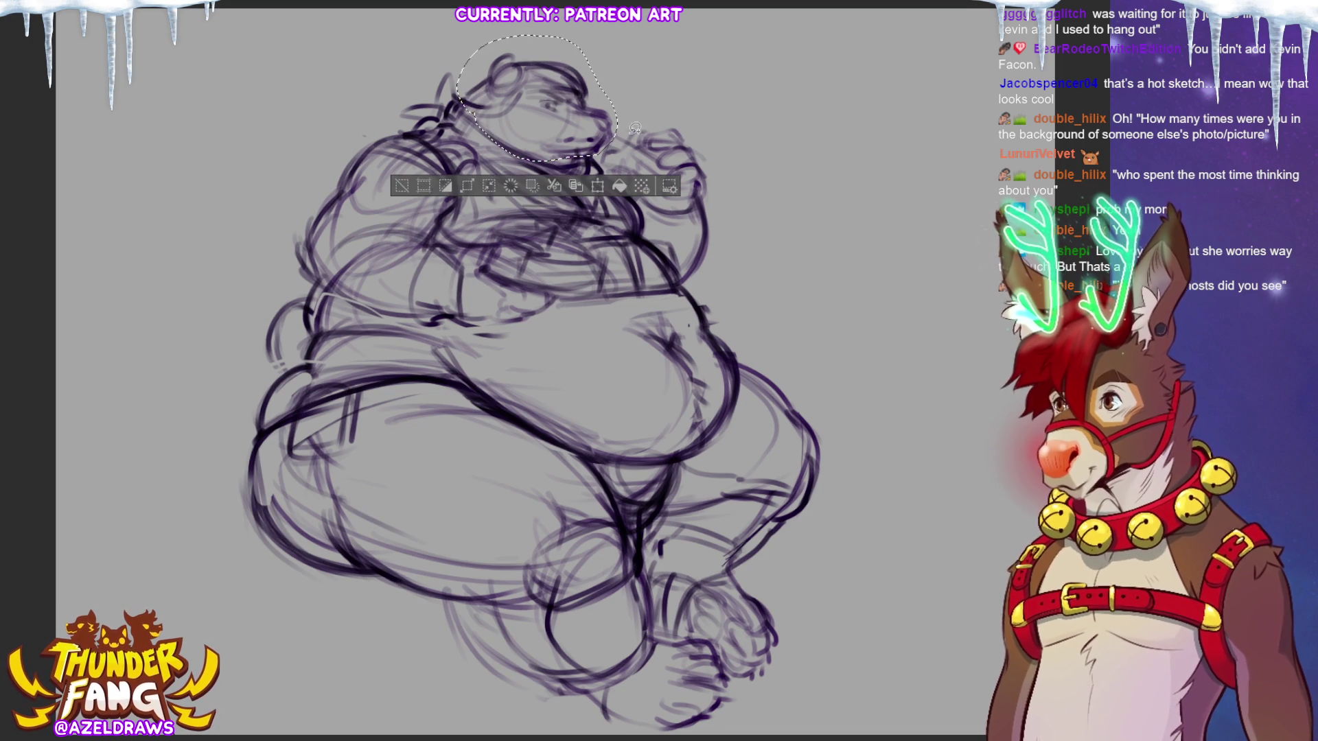
- Transform the lassoed head, nudging it slightly into position, then deselect
click(597, 186)
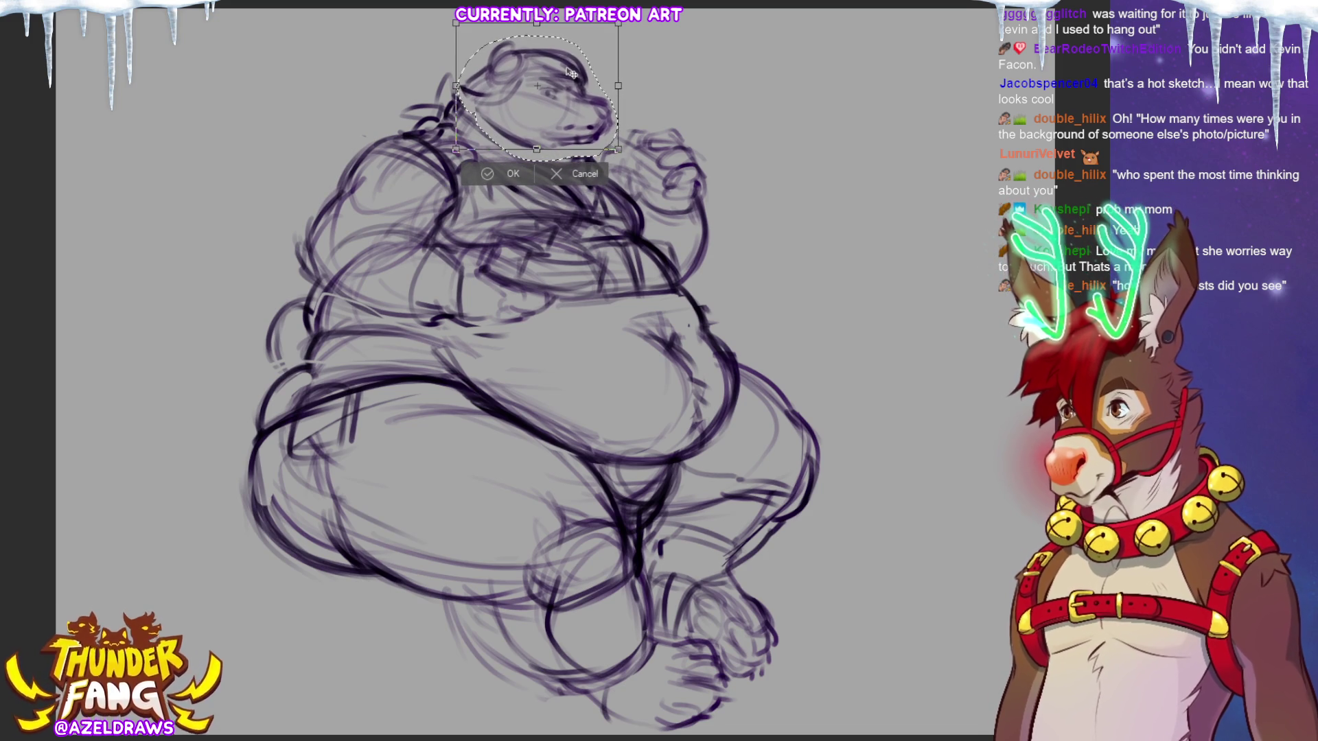
drag(570, 75, 573, 77)
click(507, 175)
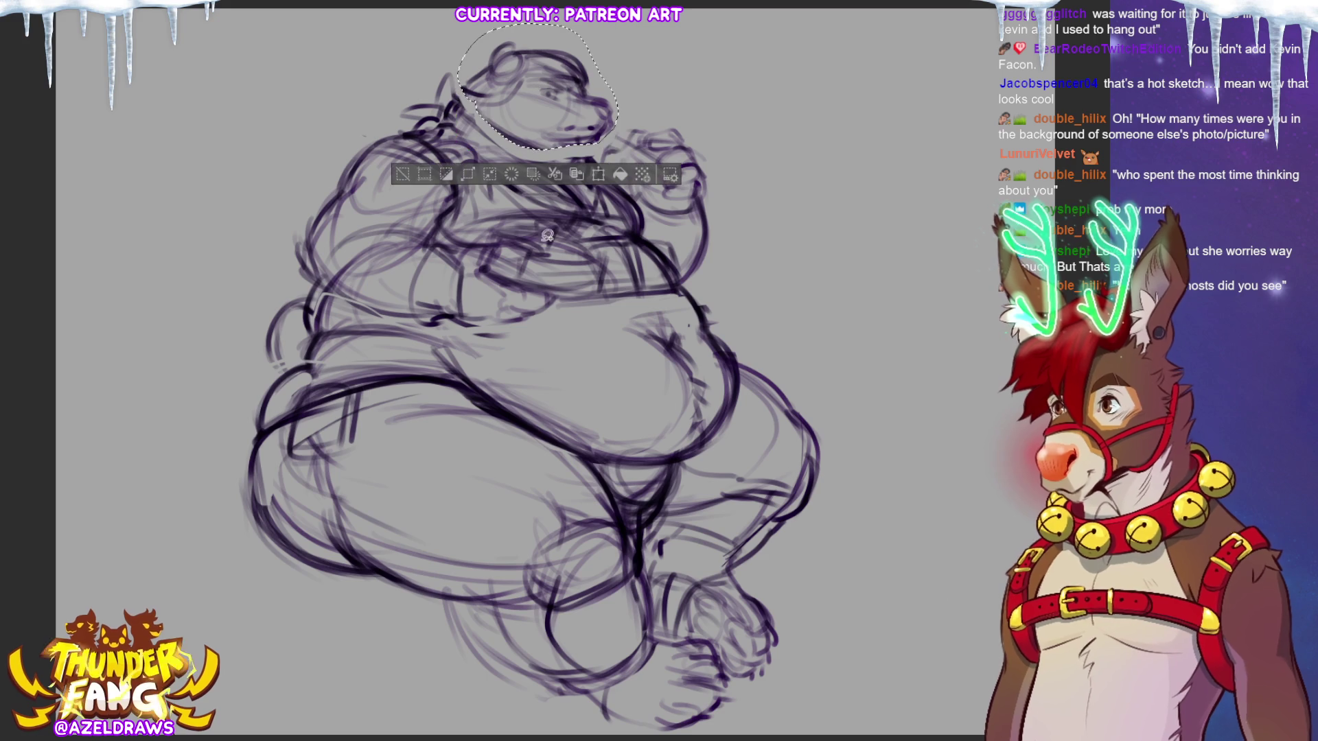
click(401, 171)
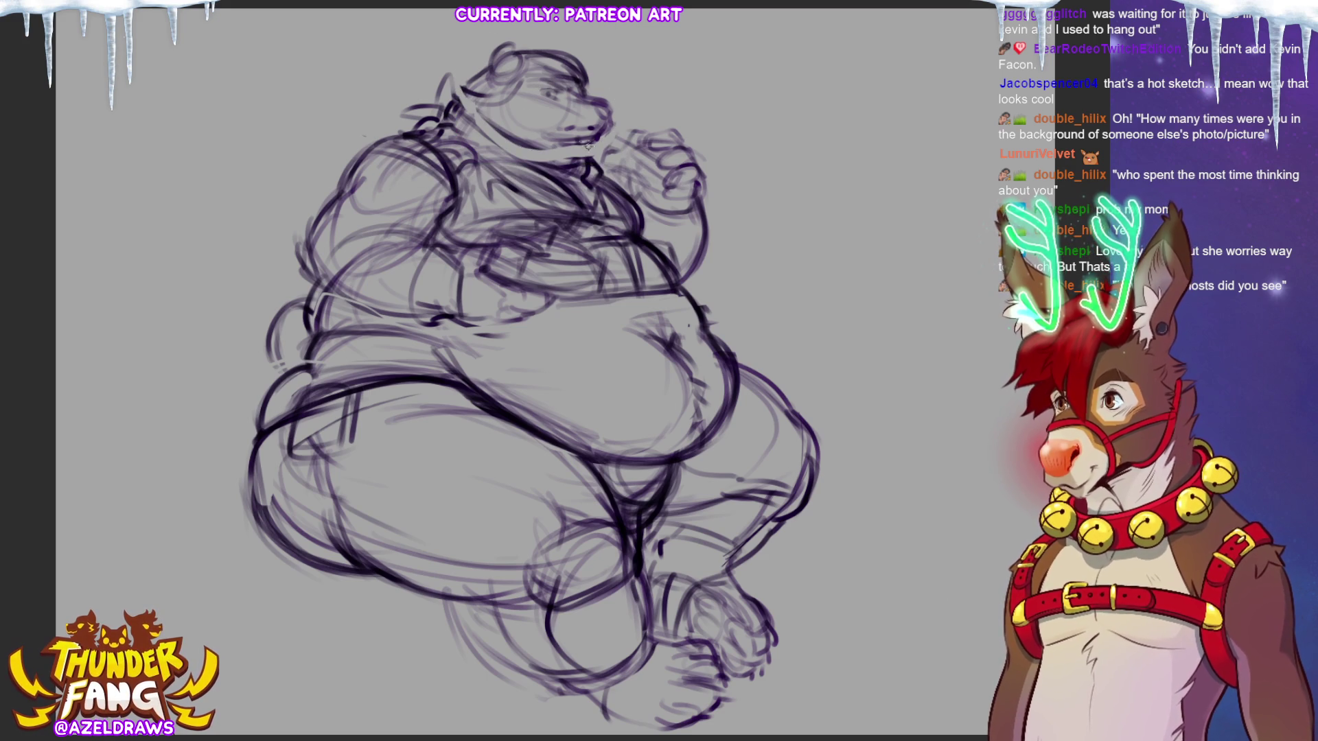
- Redraw rough pen lines over the head and muzzle
mouse_move(479, 103)
mouse_down()
mouse_move(503, 138)
mouse_move(556, 165)
mouse_up()
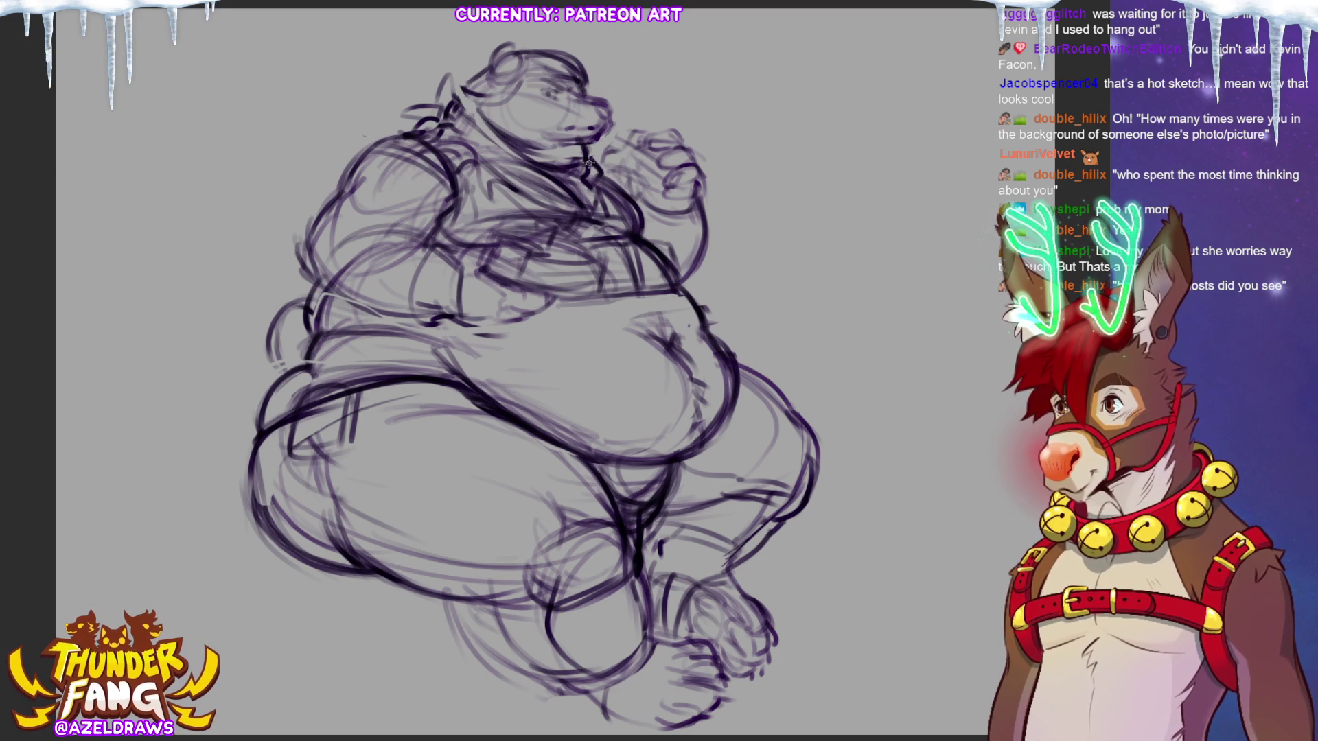
mouse_move(479, 87)
mouse_down()
mouse_move(466, 120)
mouse_move(548, 142)
mouse_move(491, 153)
mouse_move(480, 87)
mouse_move(495, 110)
mouse_move(469, 113)
mouse_up()
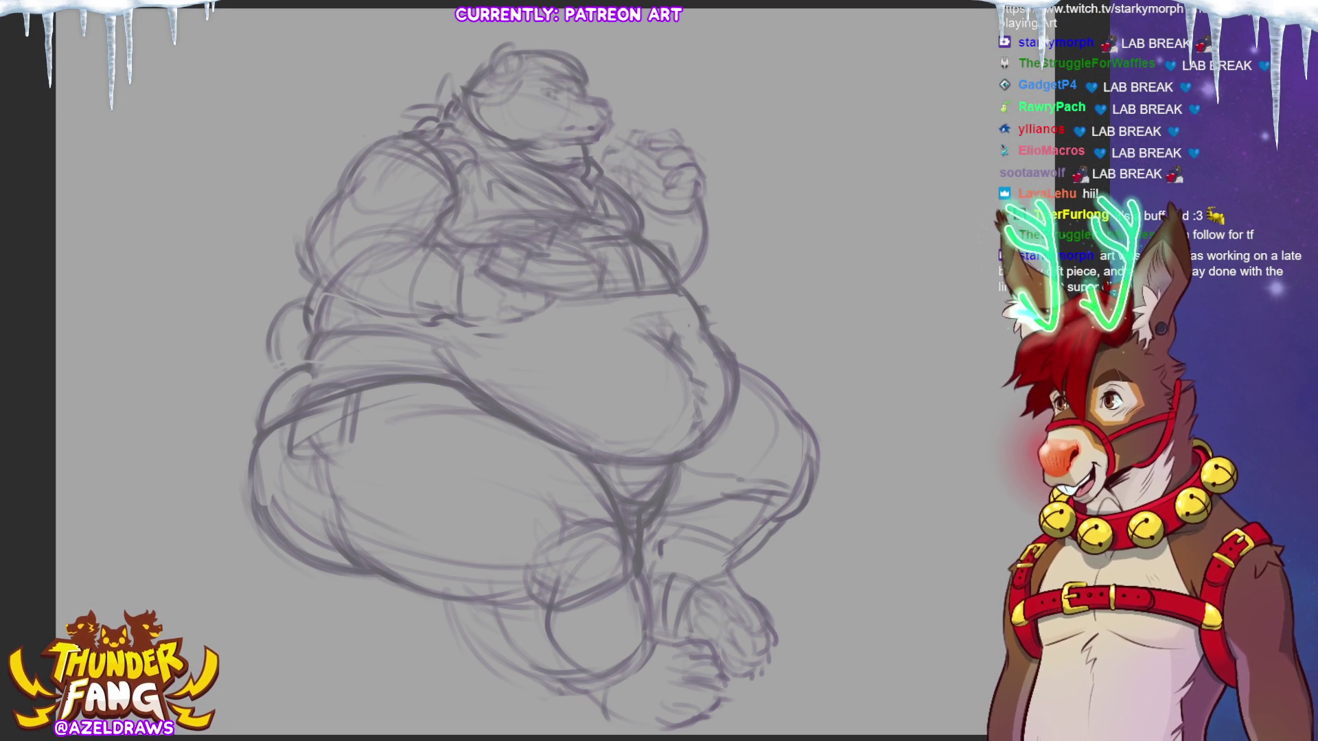
key(ctrl+j)
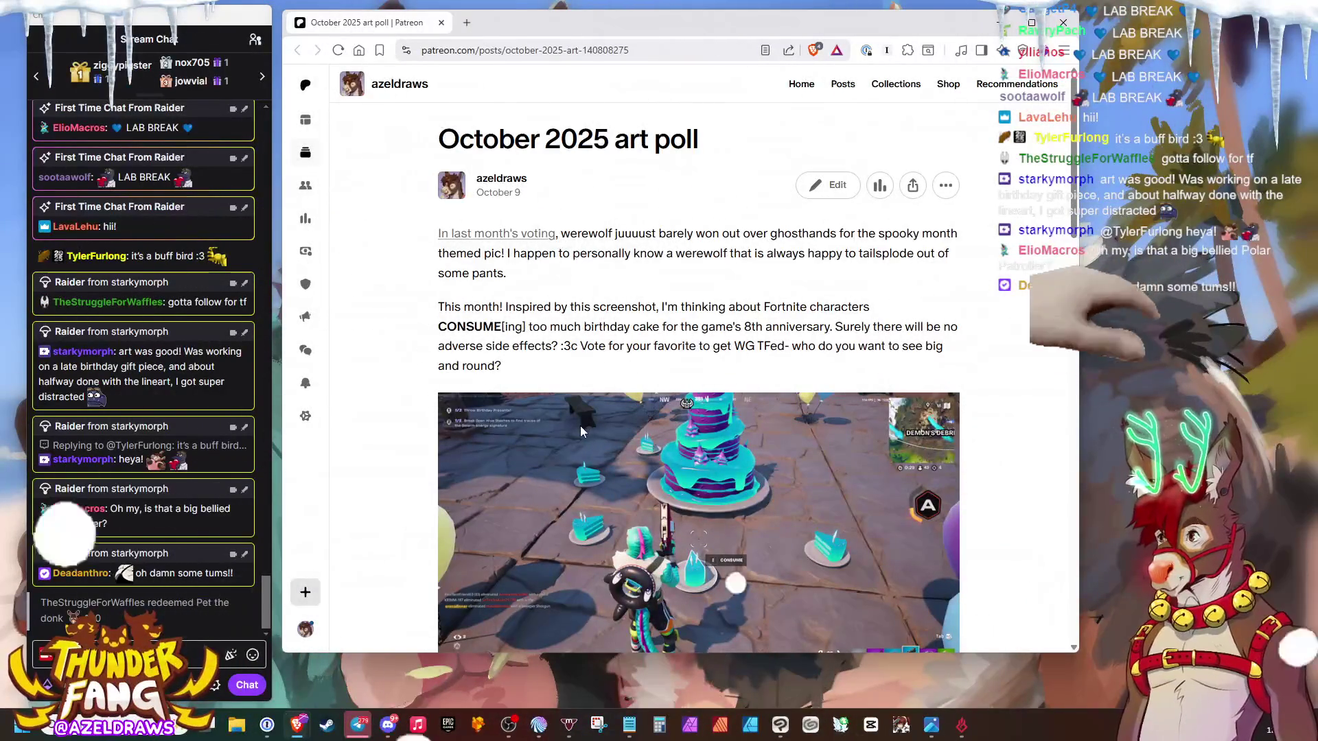
scroll(806, 404, down, 1)
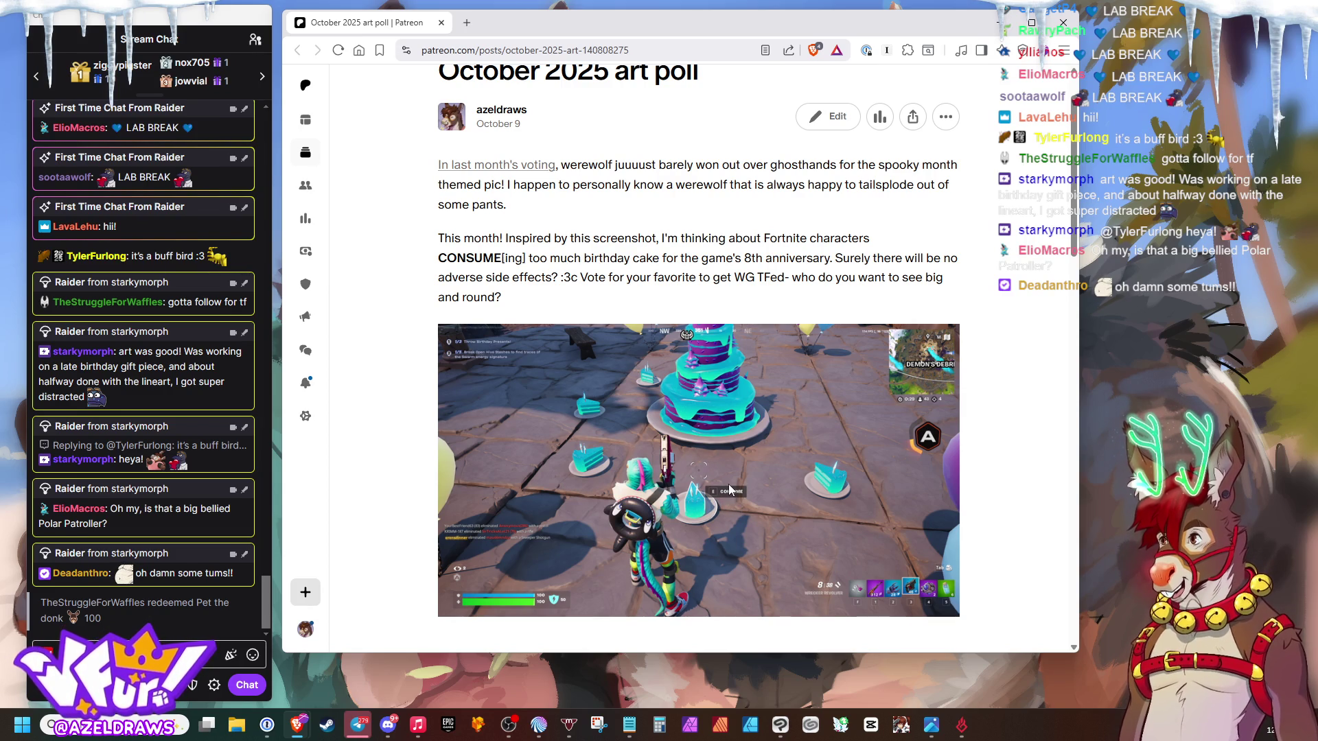
scroll(729, 493, down, 3)
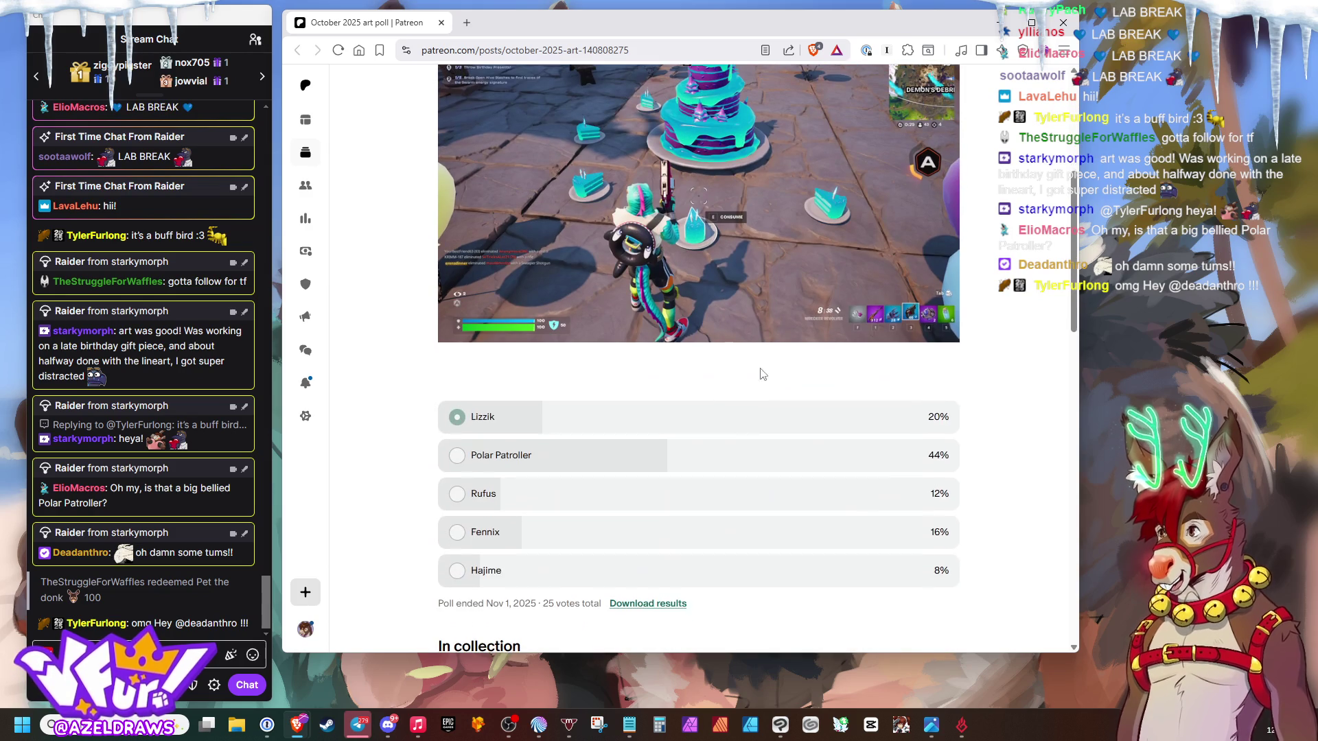
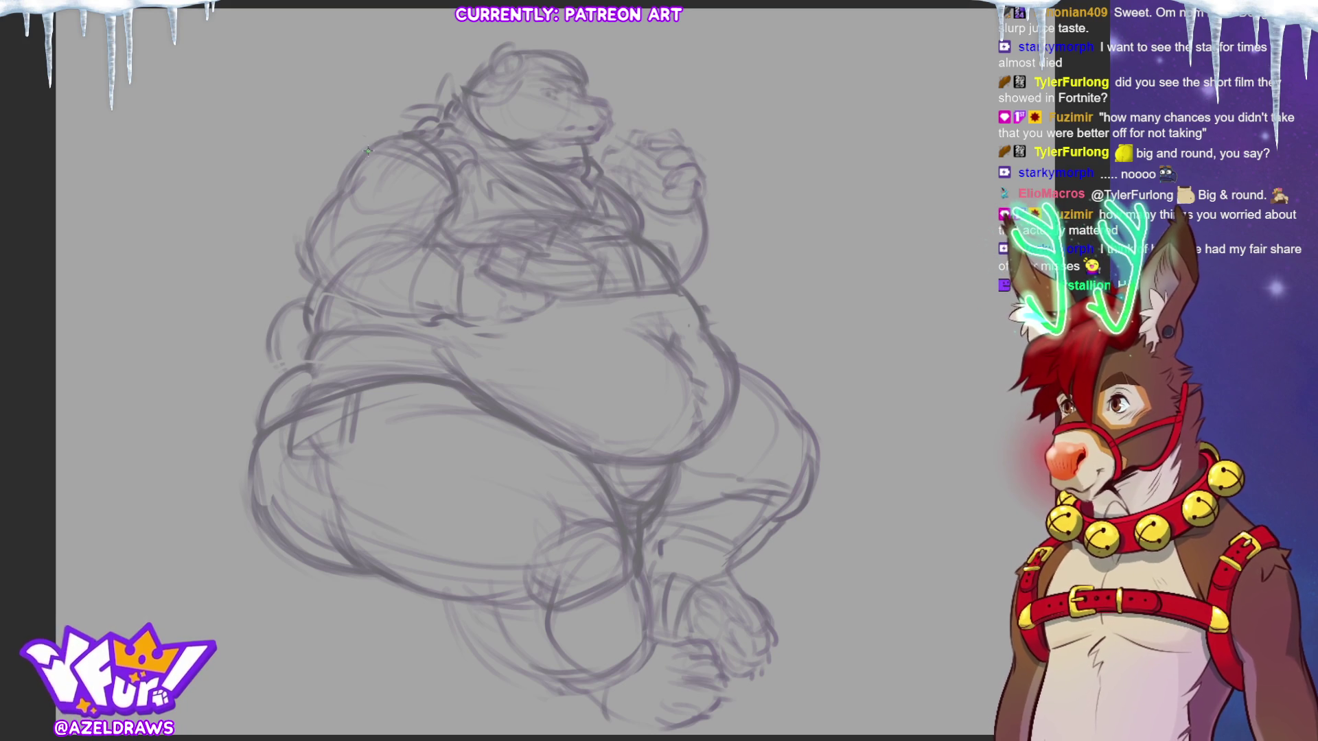
- Darken the left shoulder and torso-side outline, with a chest line and a faint line across the upper body
drag(363, 146, 344, 188)
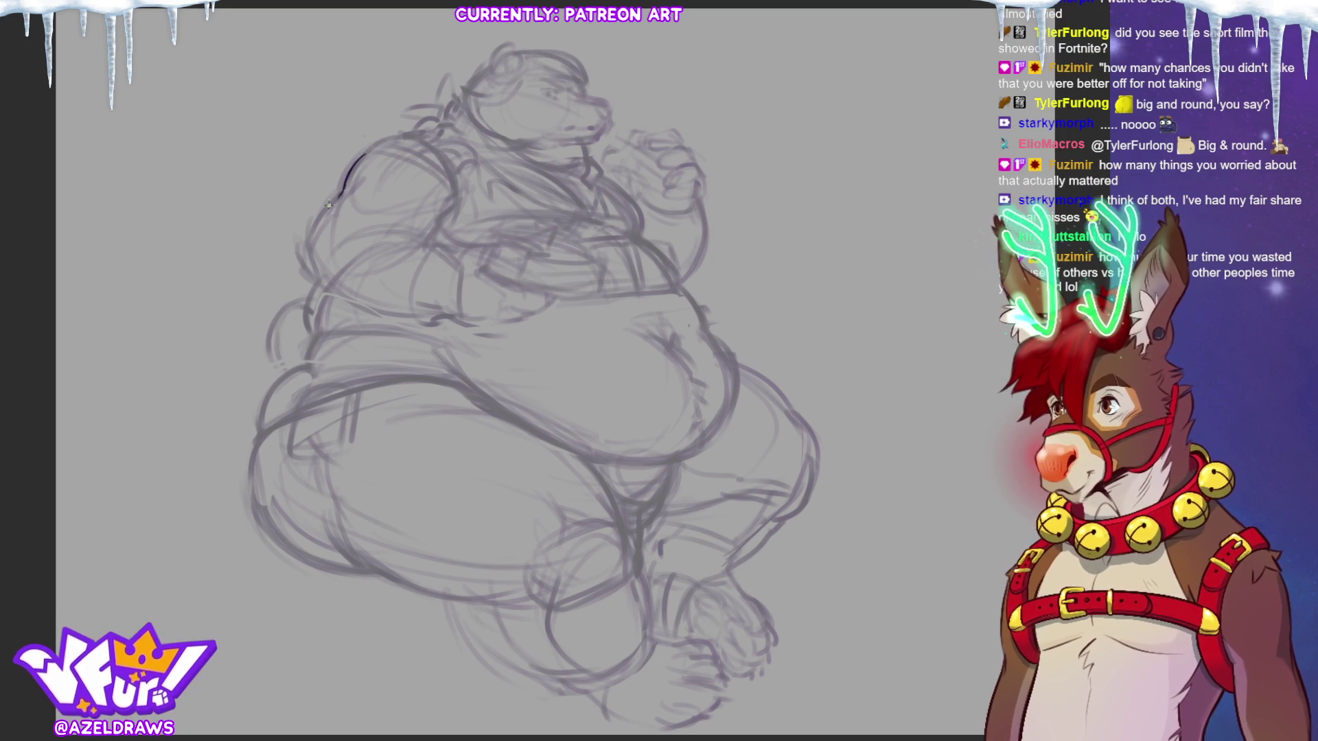
drag(341, 173, 303, 266)
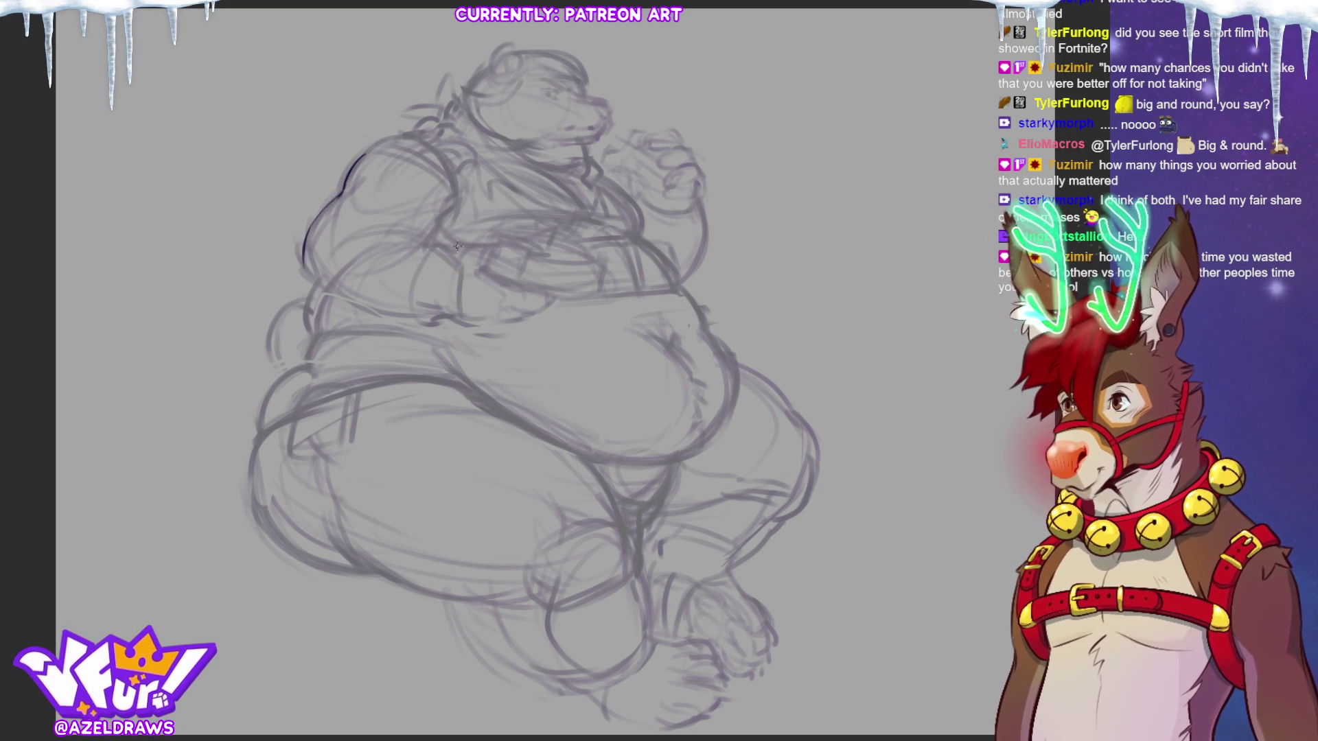
drag(440, 206, 424, 243)
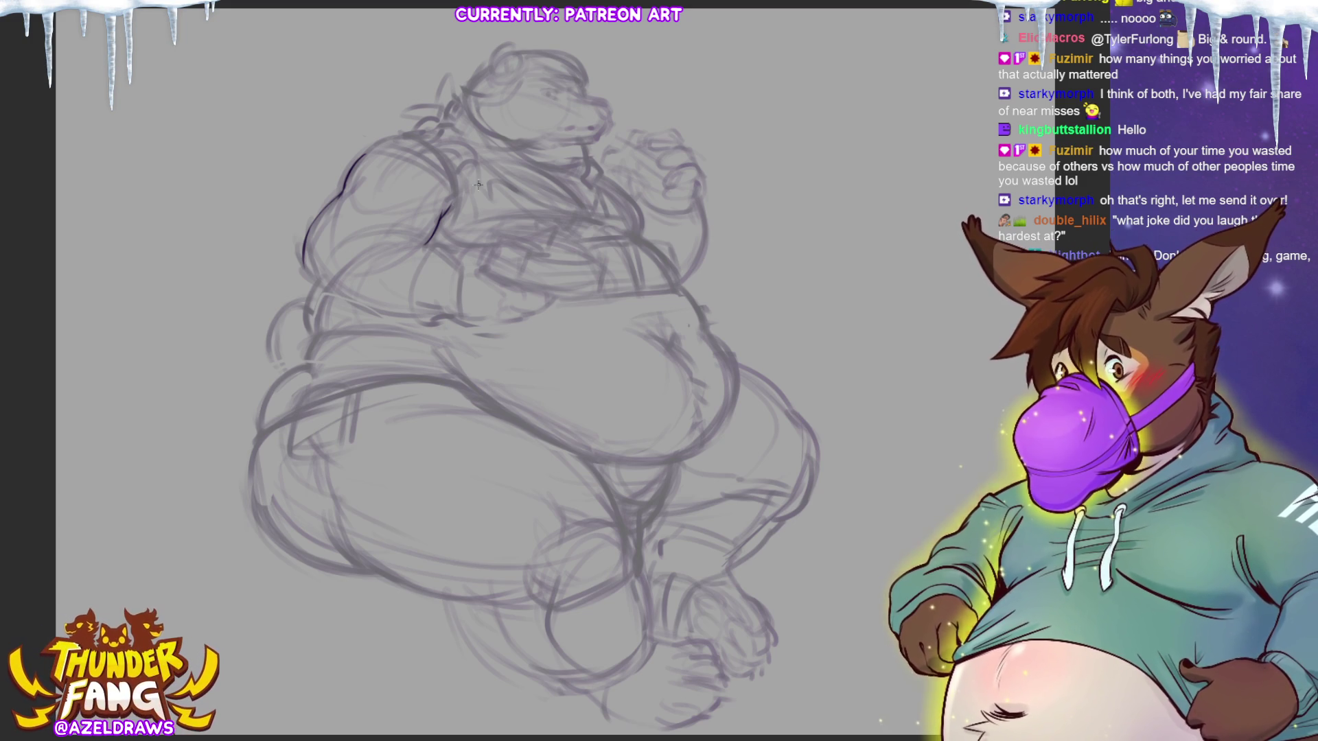
drag(359, 229, 431, 248)
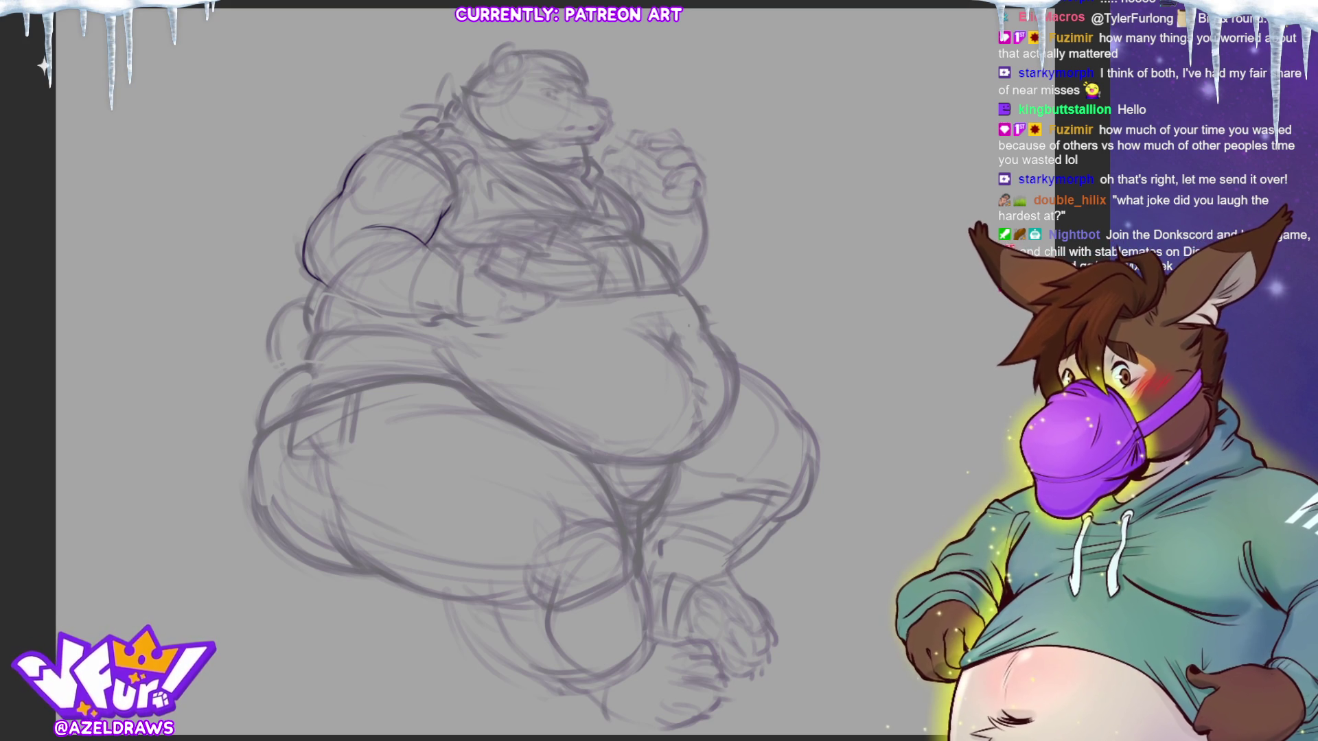
- Darken the left arm outline, undoing a faint stroke and redrawing the arm line more heavily
drag(348, 270, 334, 285)
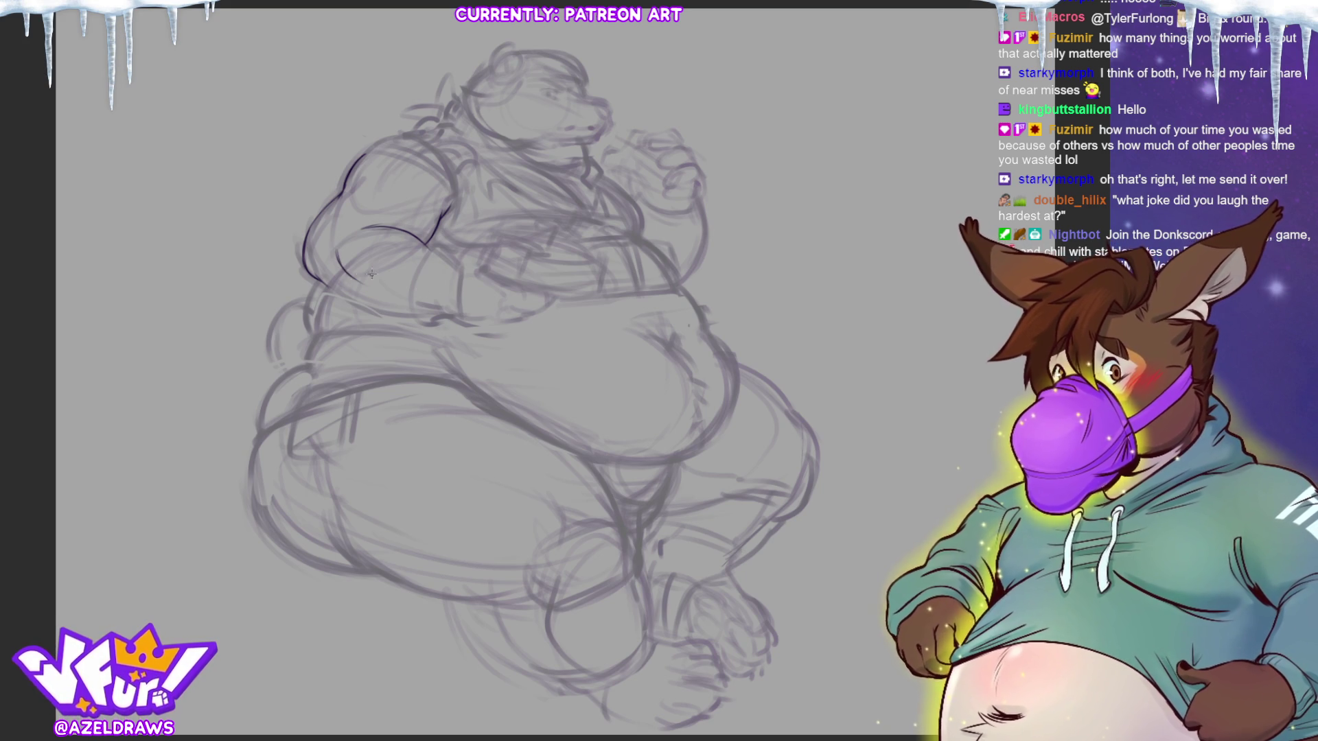
key(ctrl+z)
drag(331, 297, 389, 322)
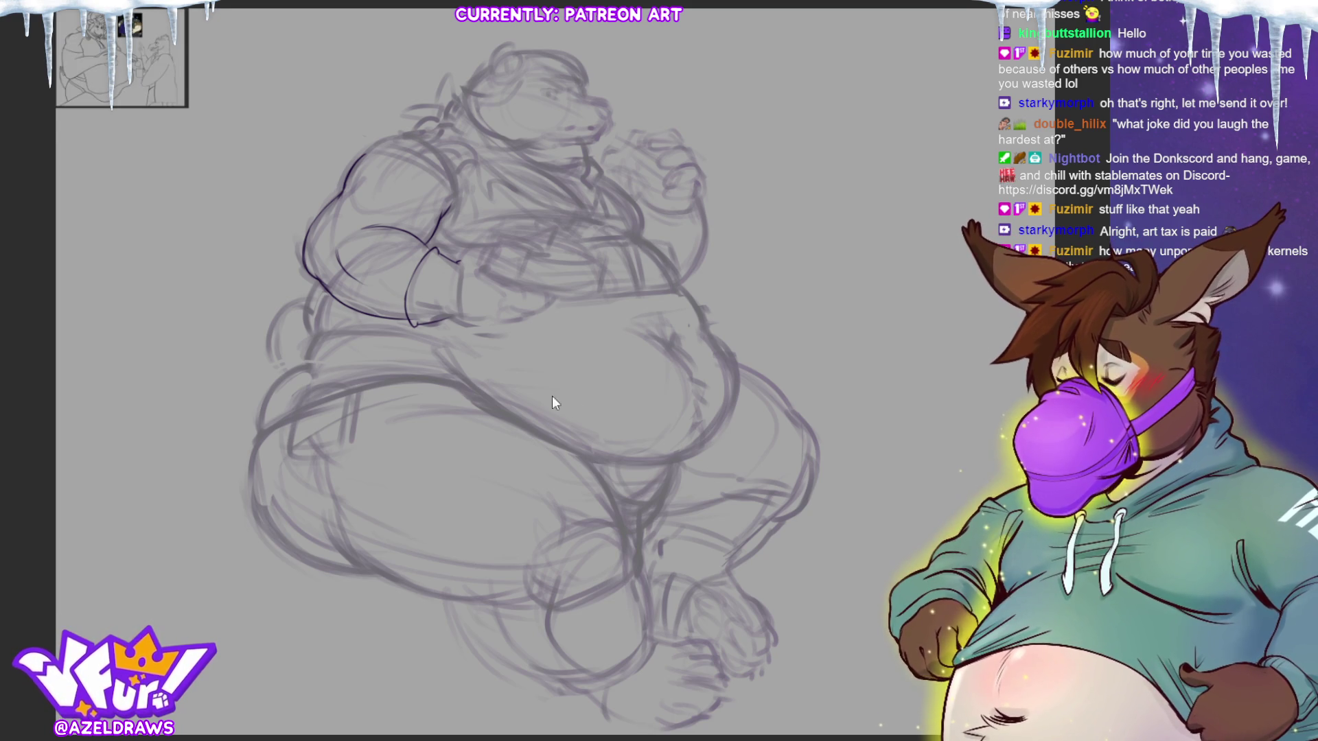
scroll(88, 67, up, 1)
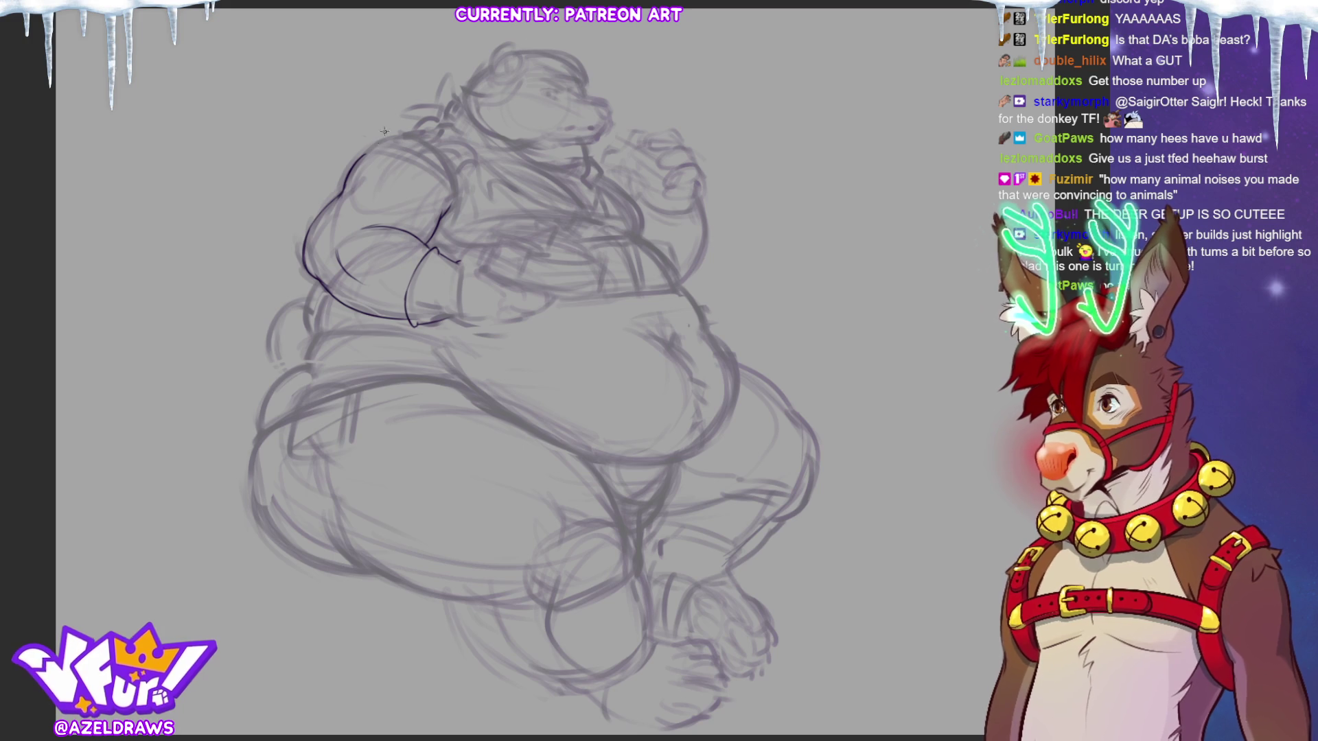
- Refine the shoulder line down toward the scarf and add a line beside the arm
drag(390, 151, 453, 207)
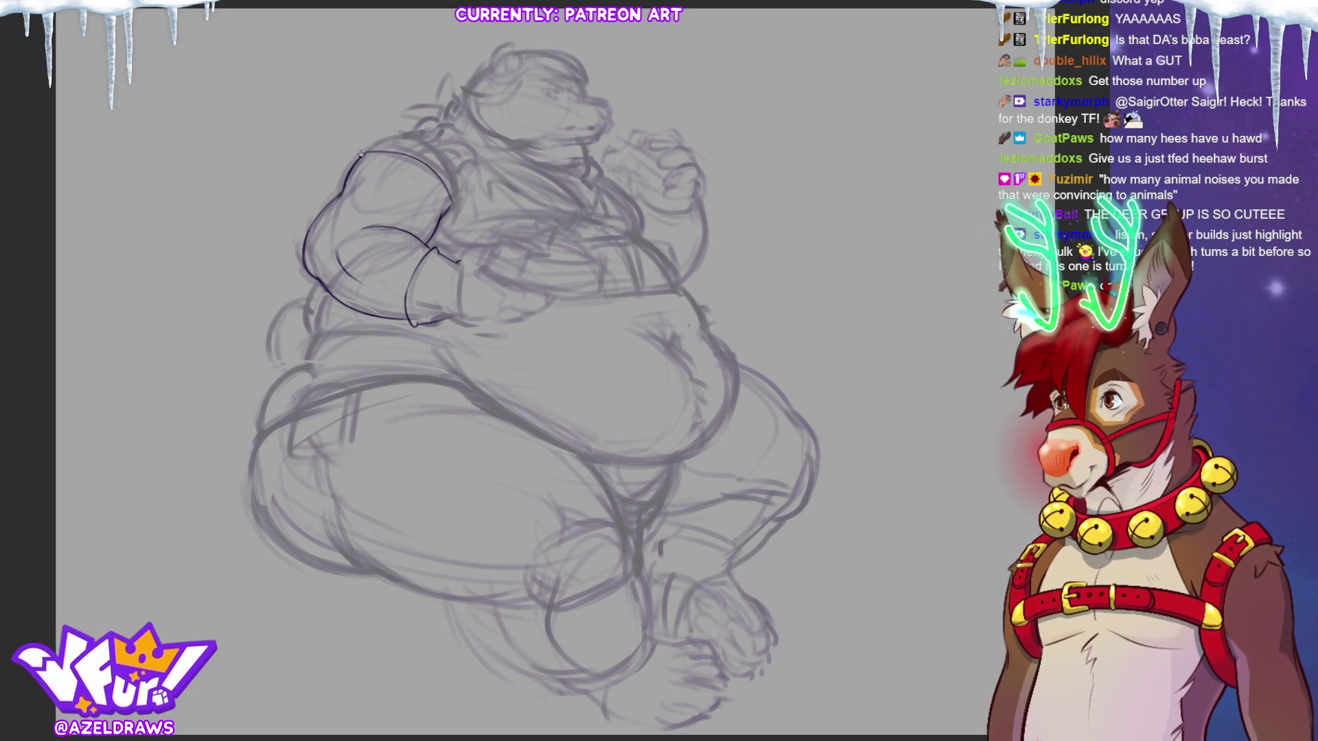
drag(363, 151, 402, 130)
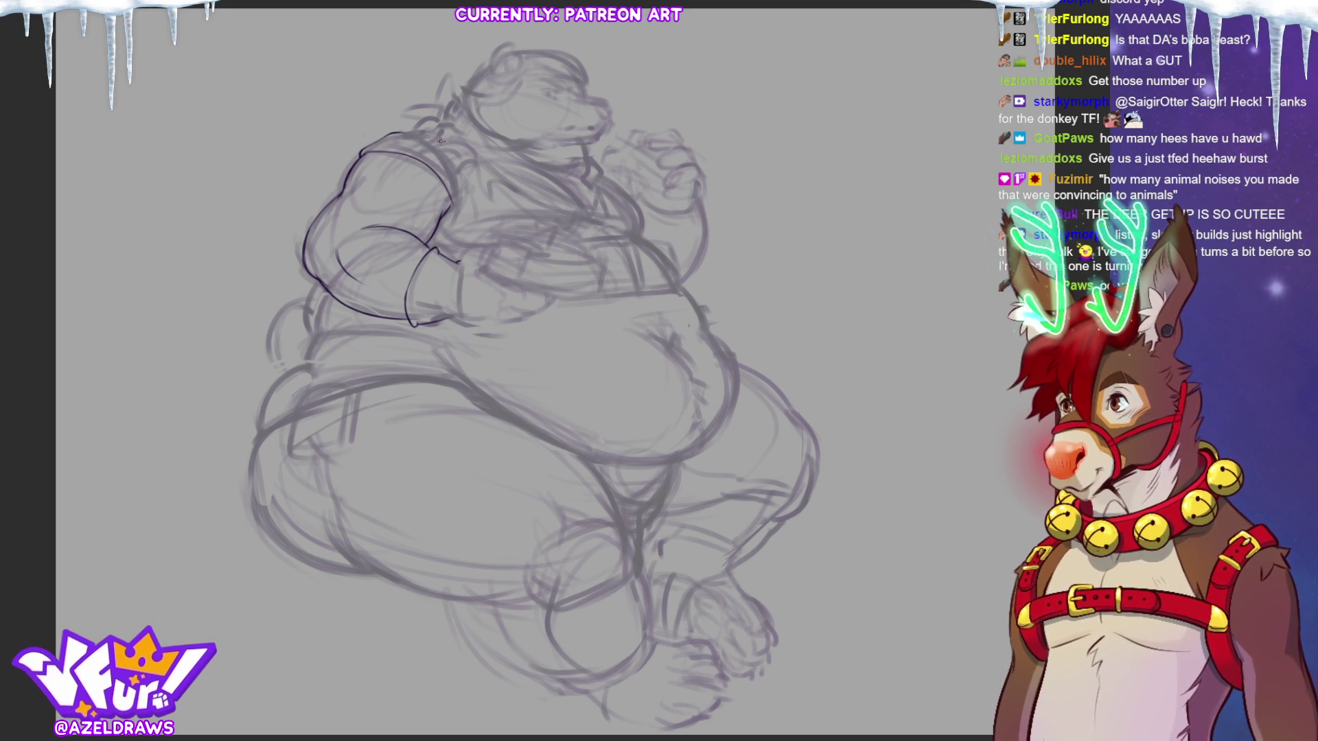
drag(454, 182, 447, 217)
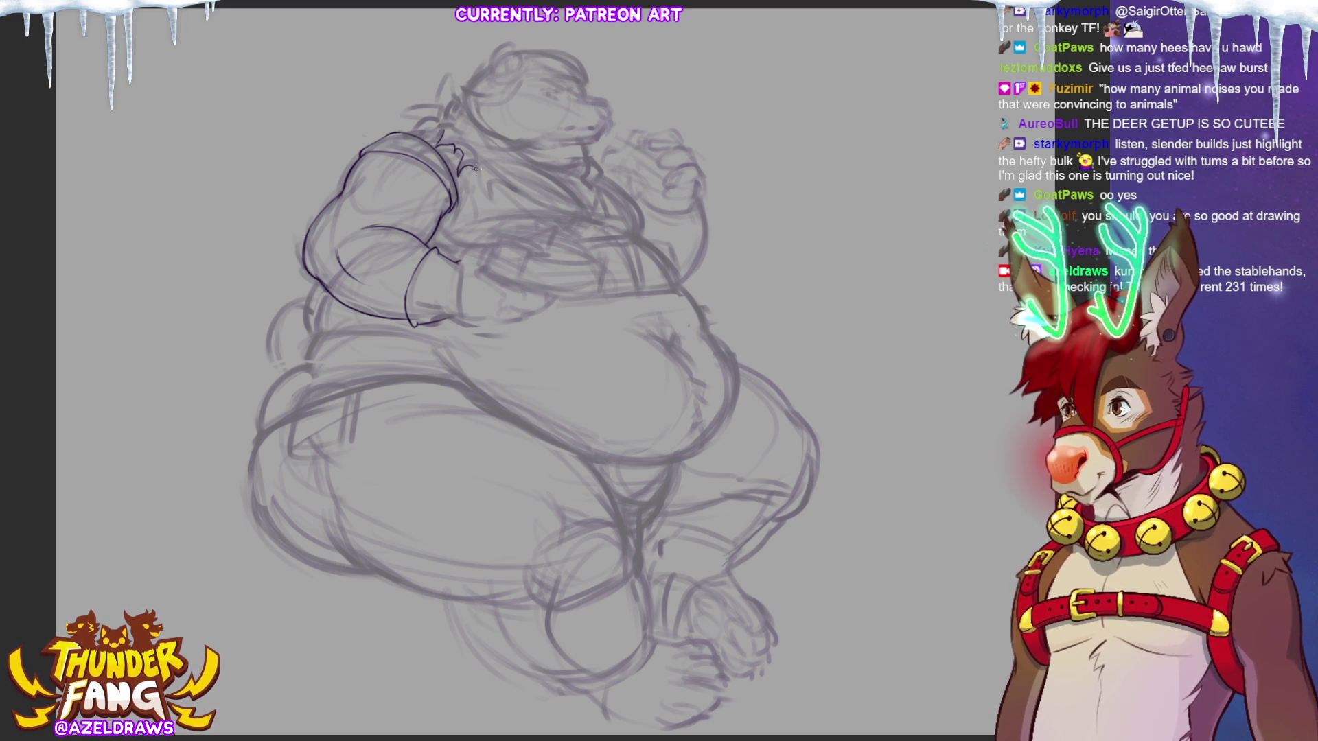
drag(479, 179, 497, 196)
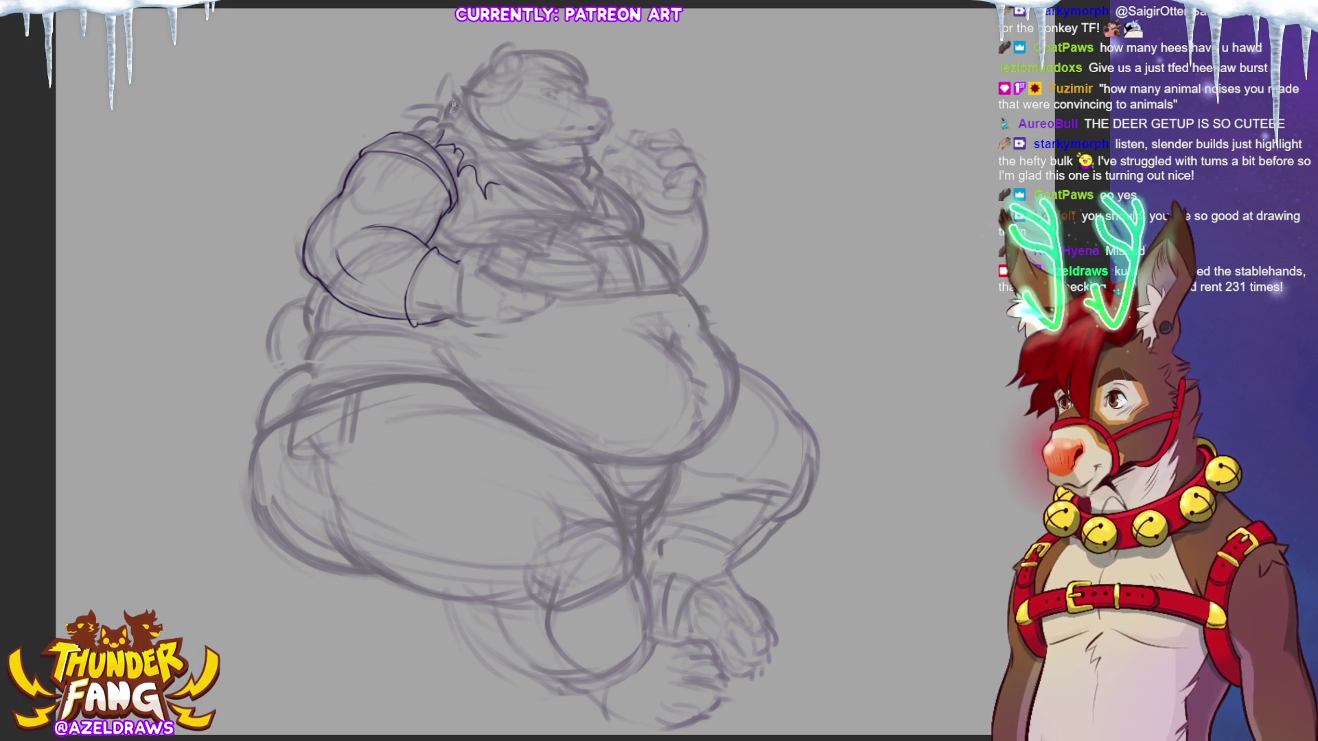
- Sketch the scarf between head and shoulder and add a dark line on the chest
drag(447, 122, 495, 165)
drag(447, 121, 484, 154)
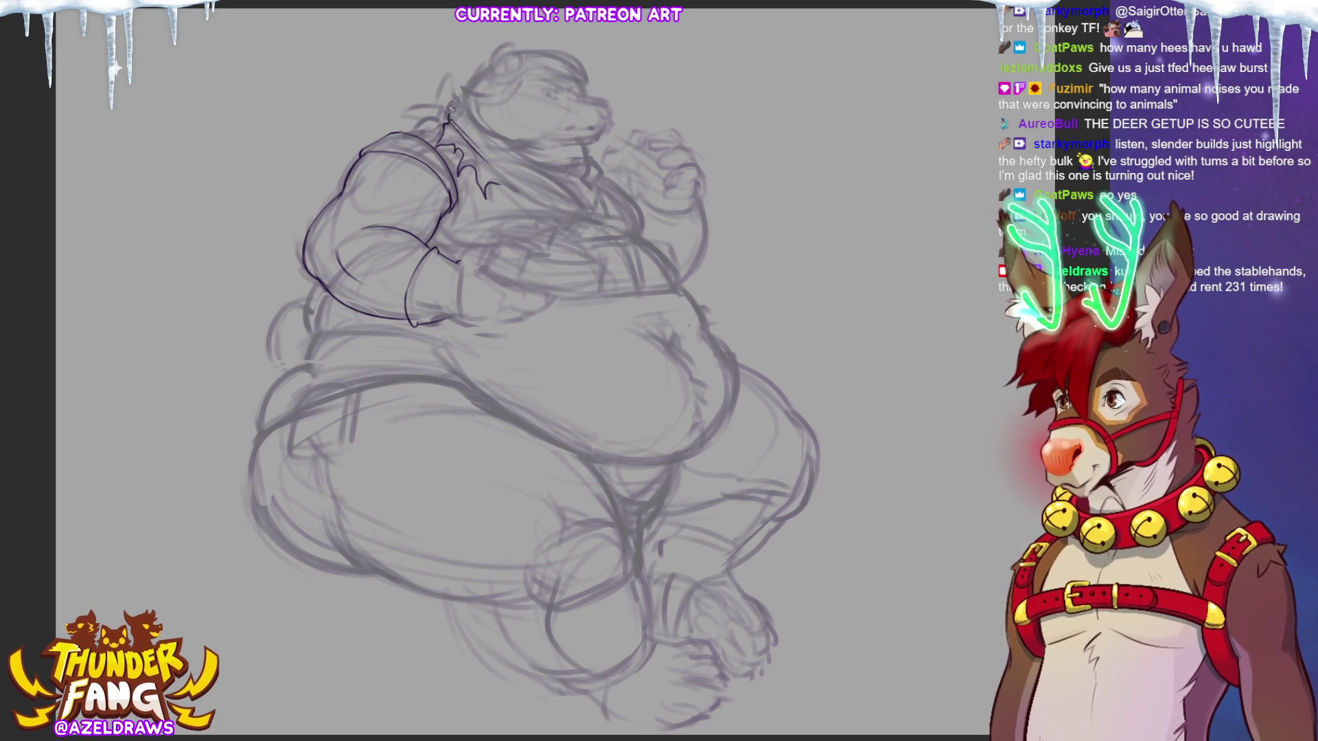
drag(431, 122, 414, 132)
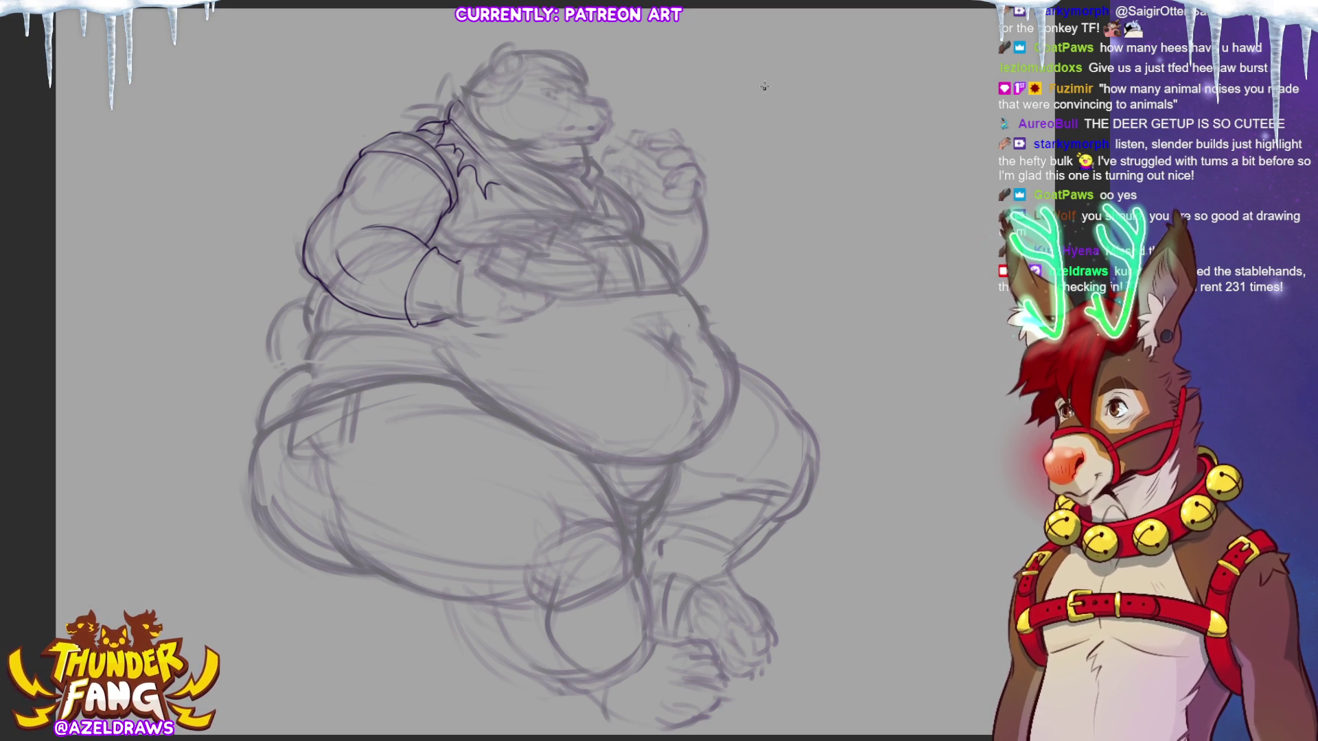
drag(558, 218, 587, 225)
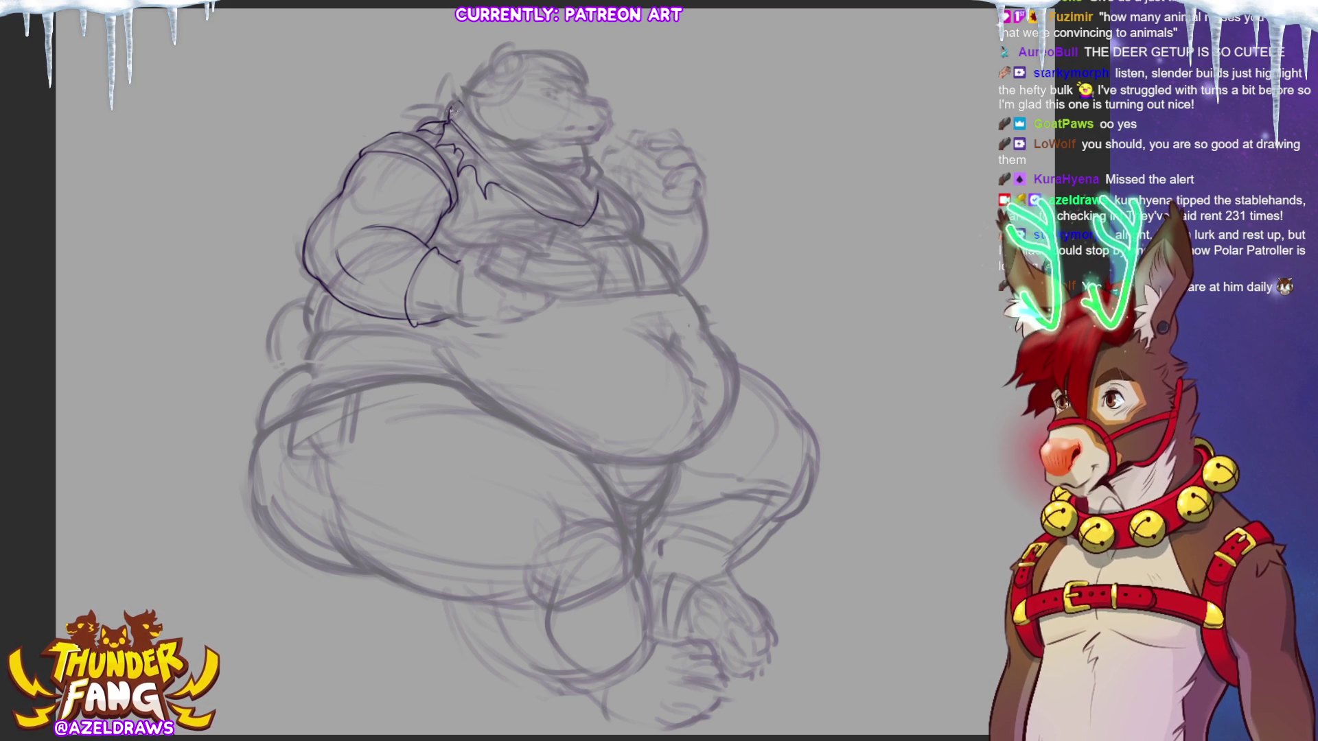
- Ink a dark line along the neck and chin, undoing the stray stroke under the muzzle
mouse_move(461, 103)
mouse_down()
mouse_move(509, 144)
mouse_move(577, 168)
mouse_up()
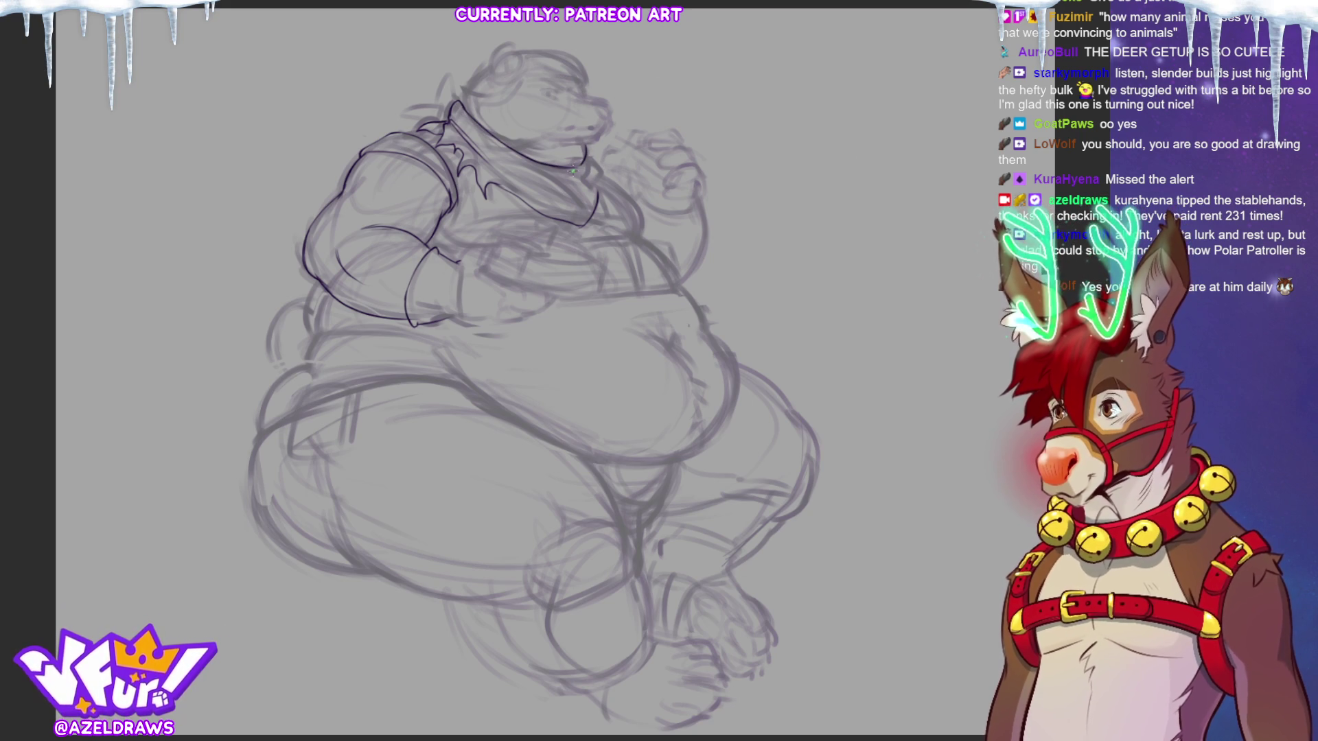
mouse_move(585, 150)
mouse_down()
mouse_move(603, 165)
mouse_move(597, 196)
mouse_up()
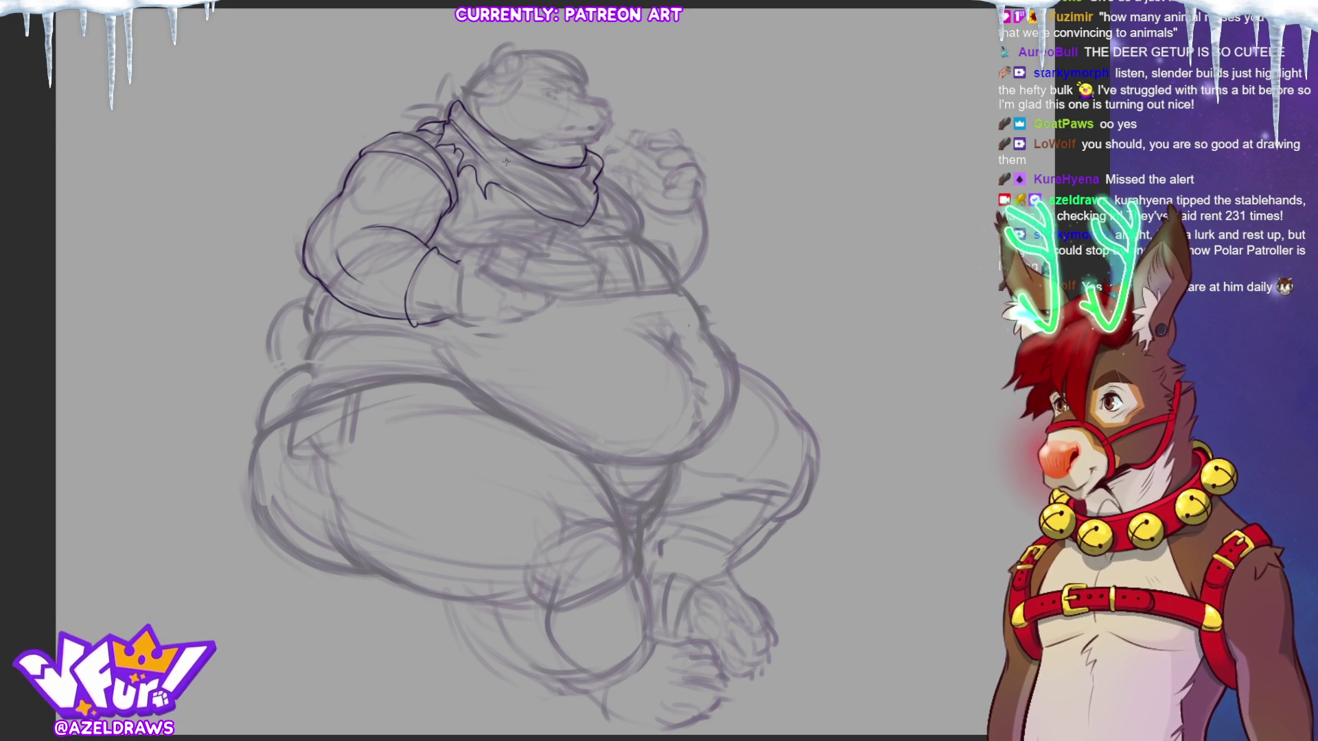
drag(511, 171, 558, 187)
key(ctrl+z)
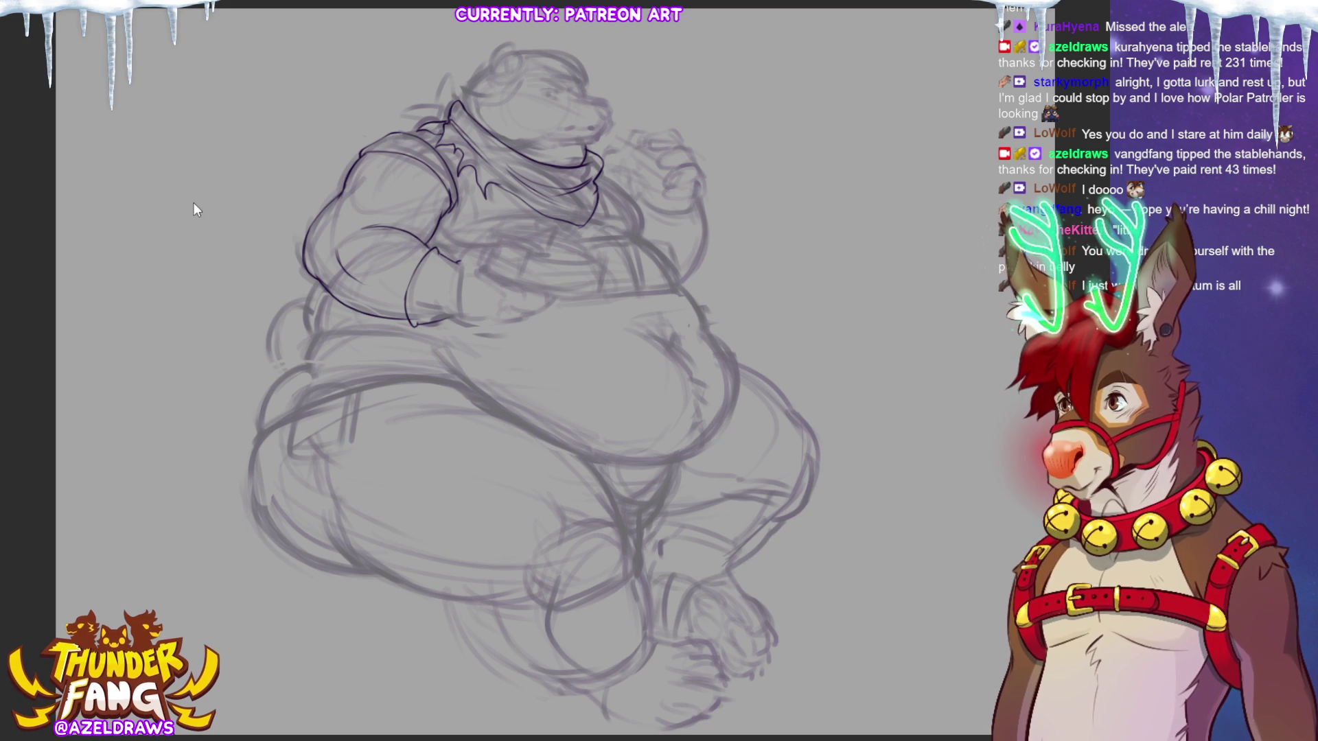
- Check the finished reference illustration, then sketch a stroke over the bear's shoulder
key(ctrl+Tab)
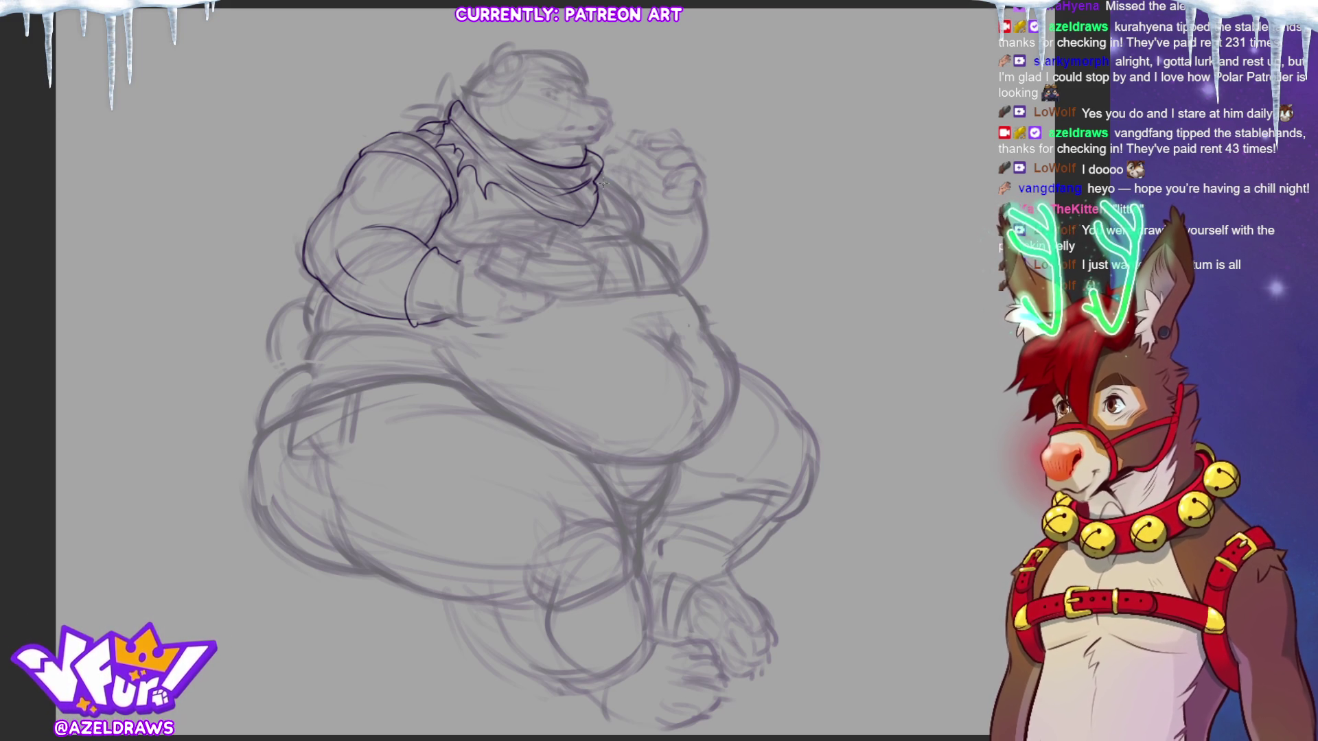
drag(595, 167, 649, 232)
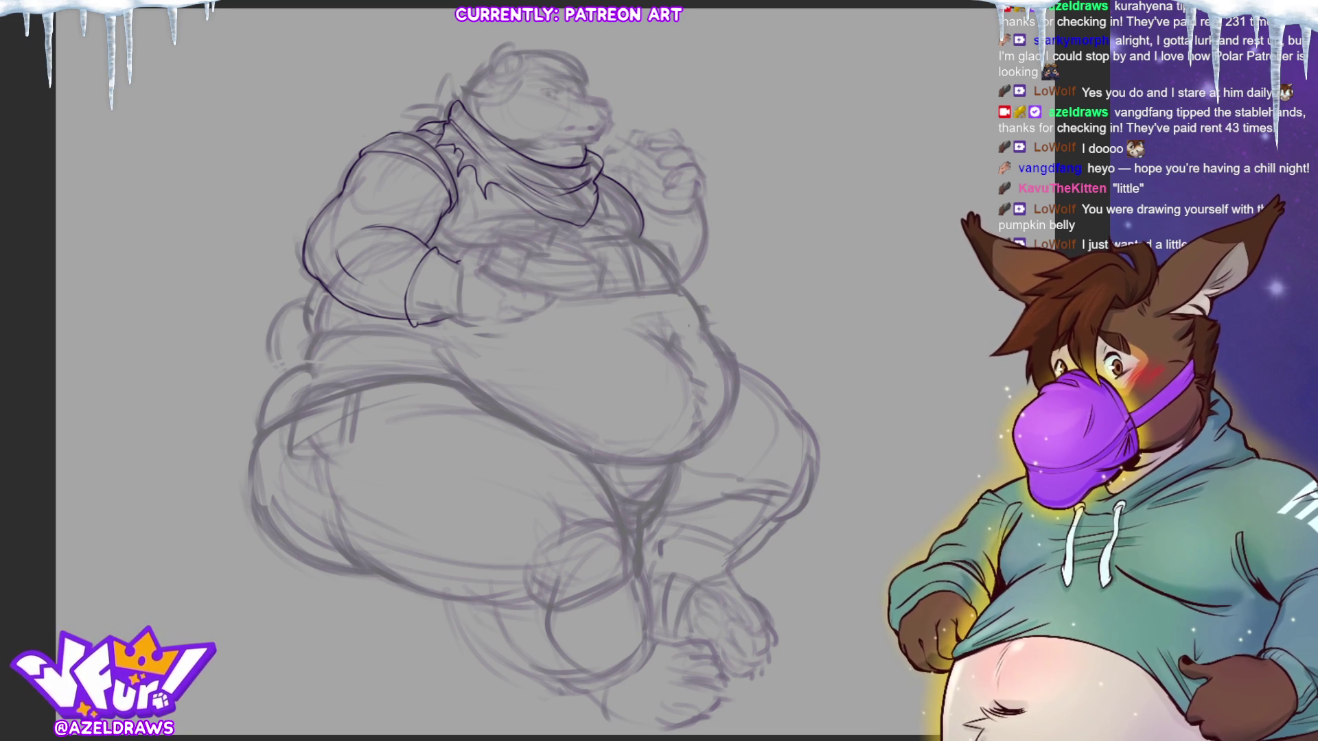
scroll(536, 103, up, 3)
scroll(535, 103, up, 1)
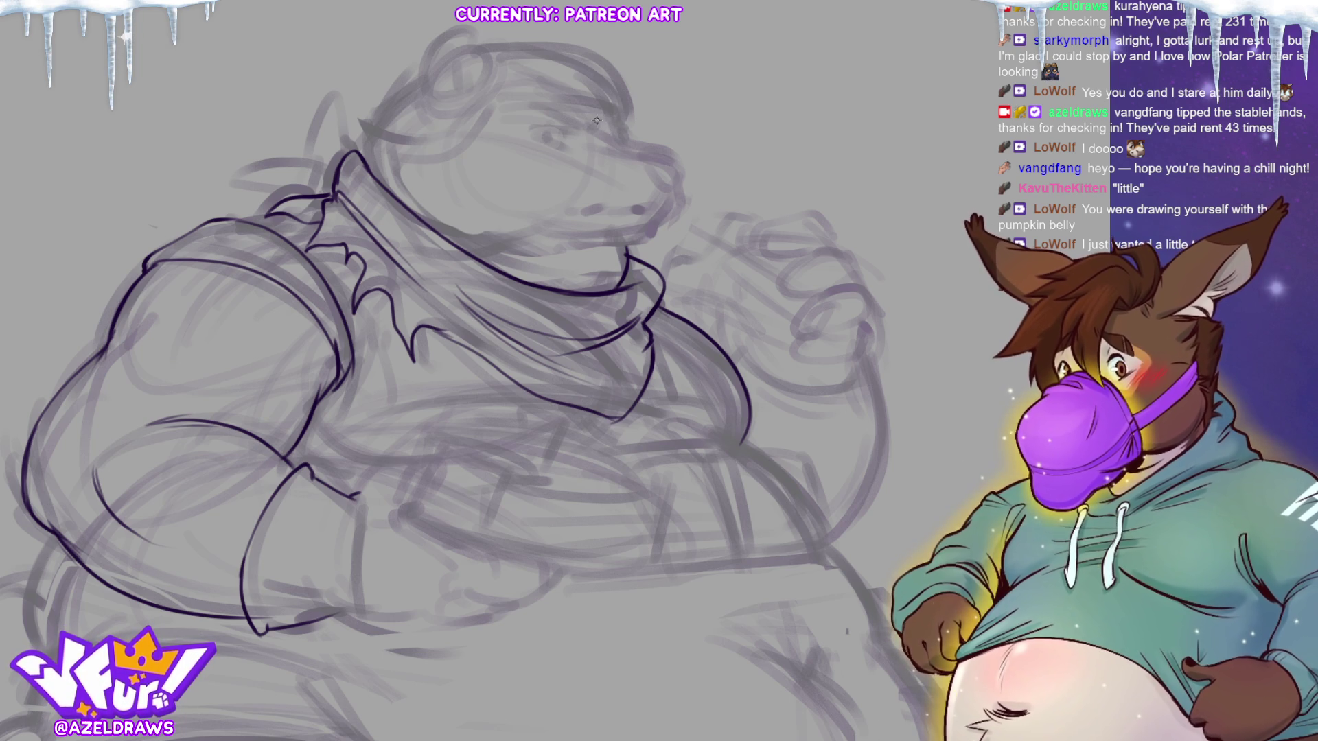
- Ink the brow and snout line, redrawing its tip, then zoom out to review the whole sketch
drag(601, 123, 671, 147)
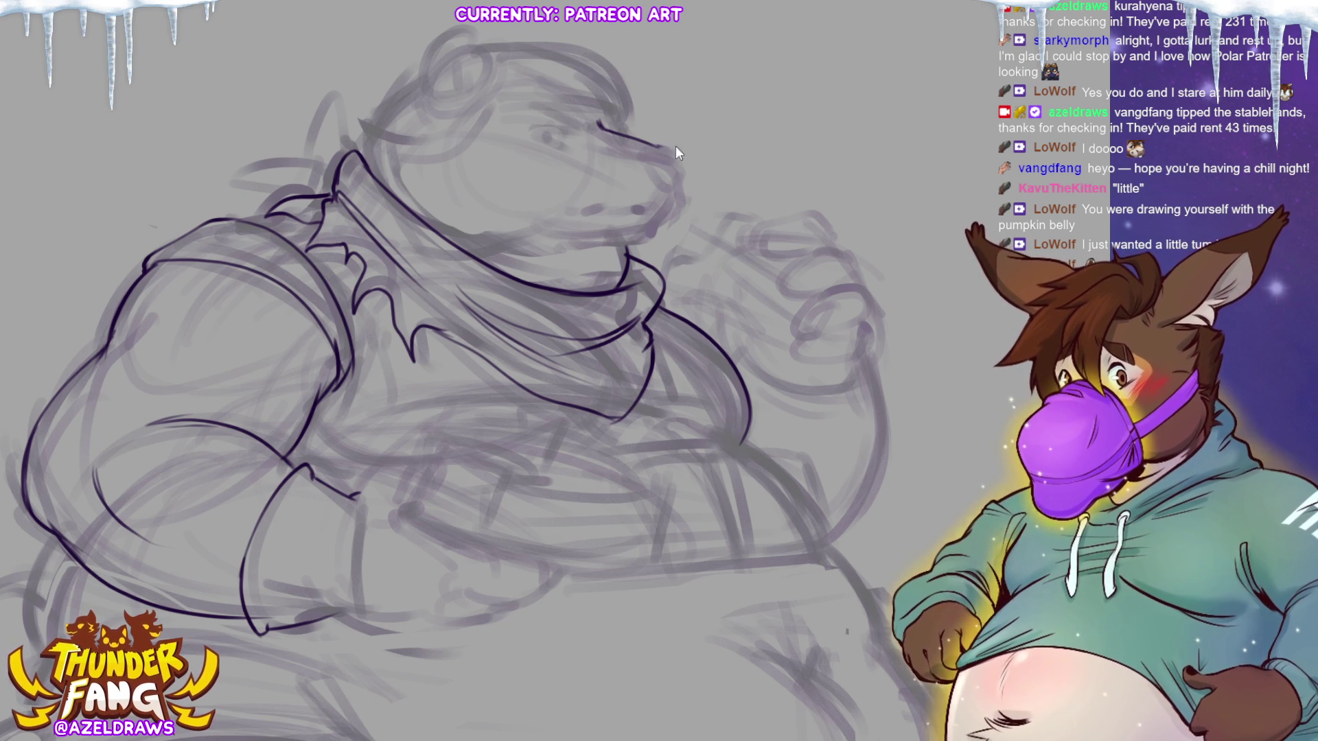
key(ctrl+z)
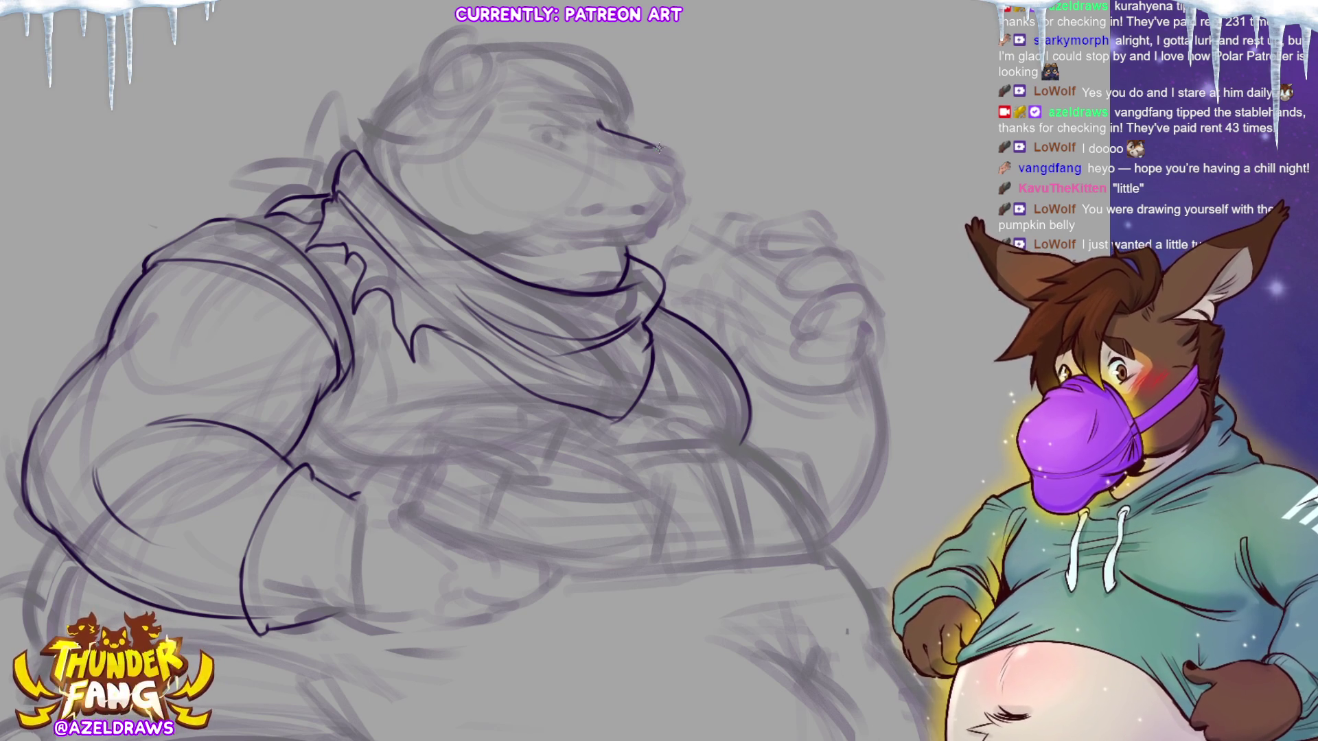
drag(652, 145, 675, 151)
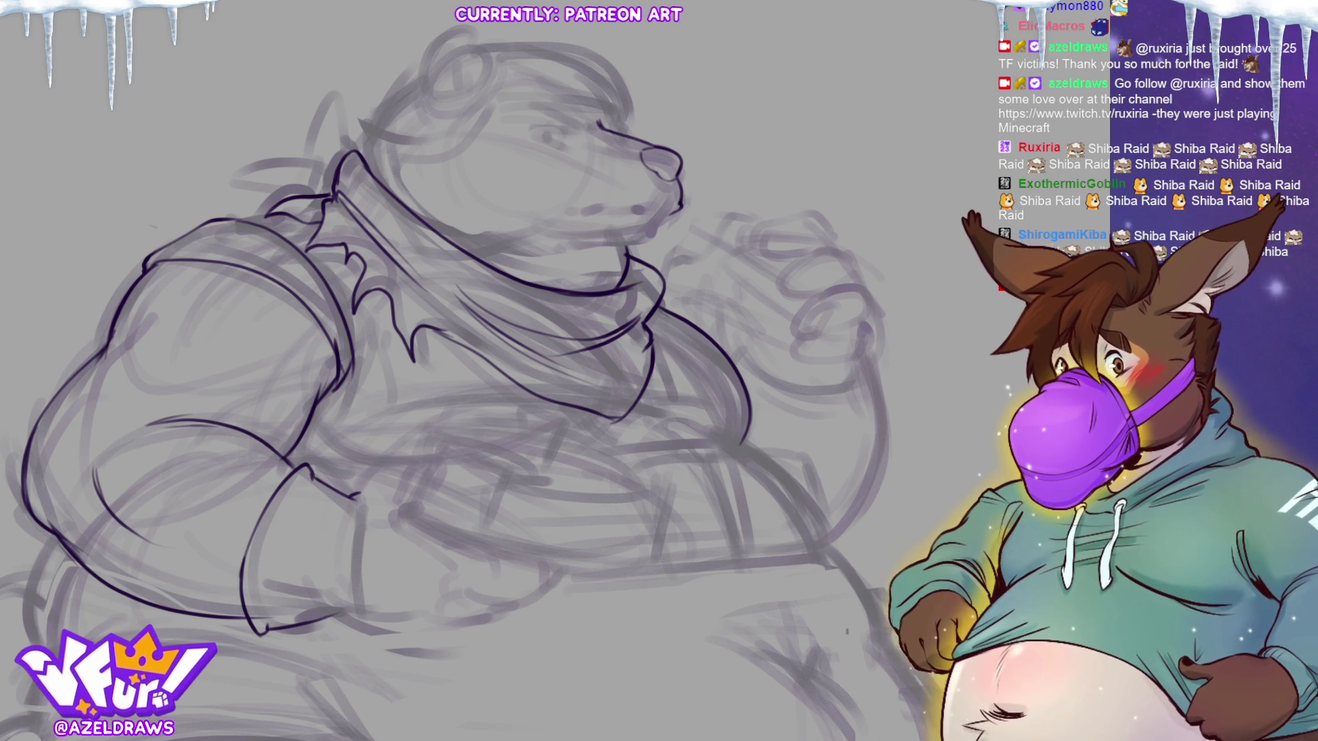
key(ctrl+0)
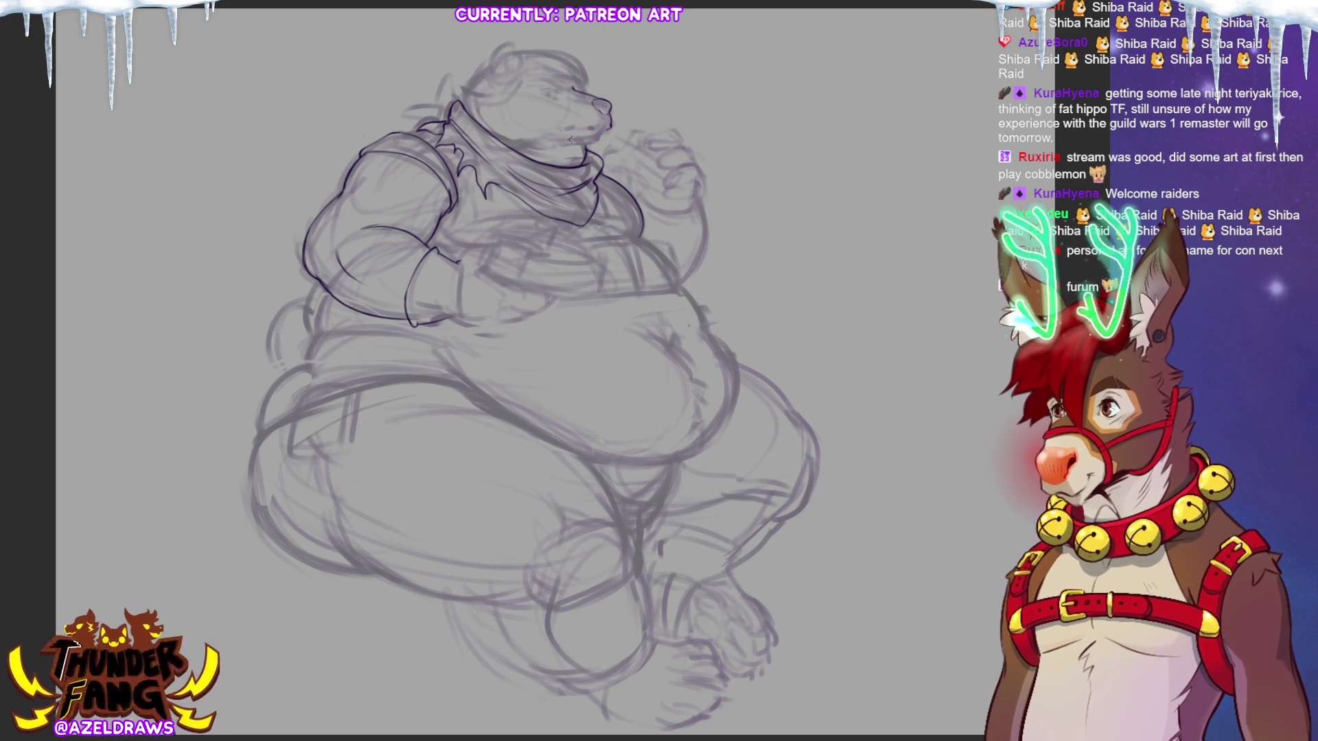
scroll(587, 70, up, 3)
scroll(587, 68, up, 3)
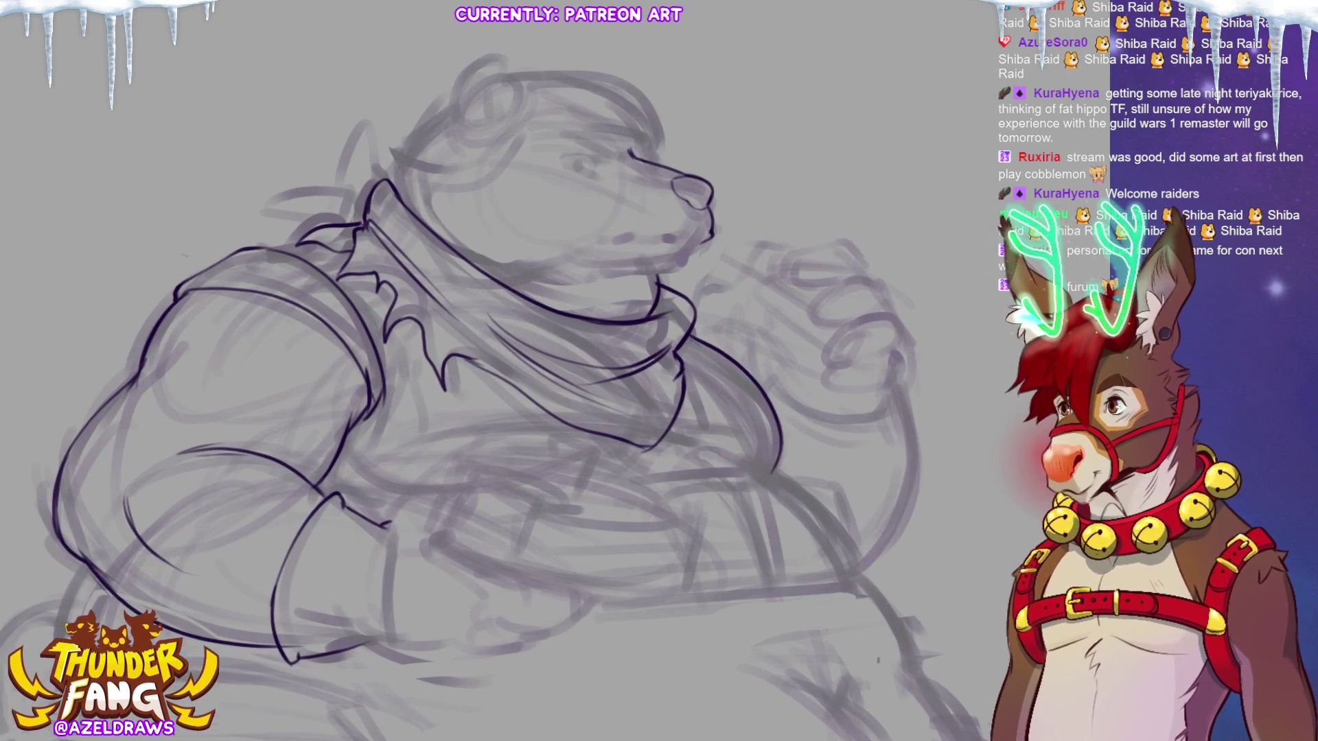
drag(495, 371, 520, 350)
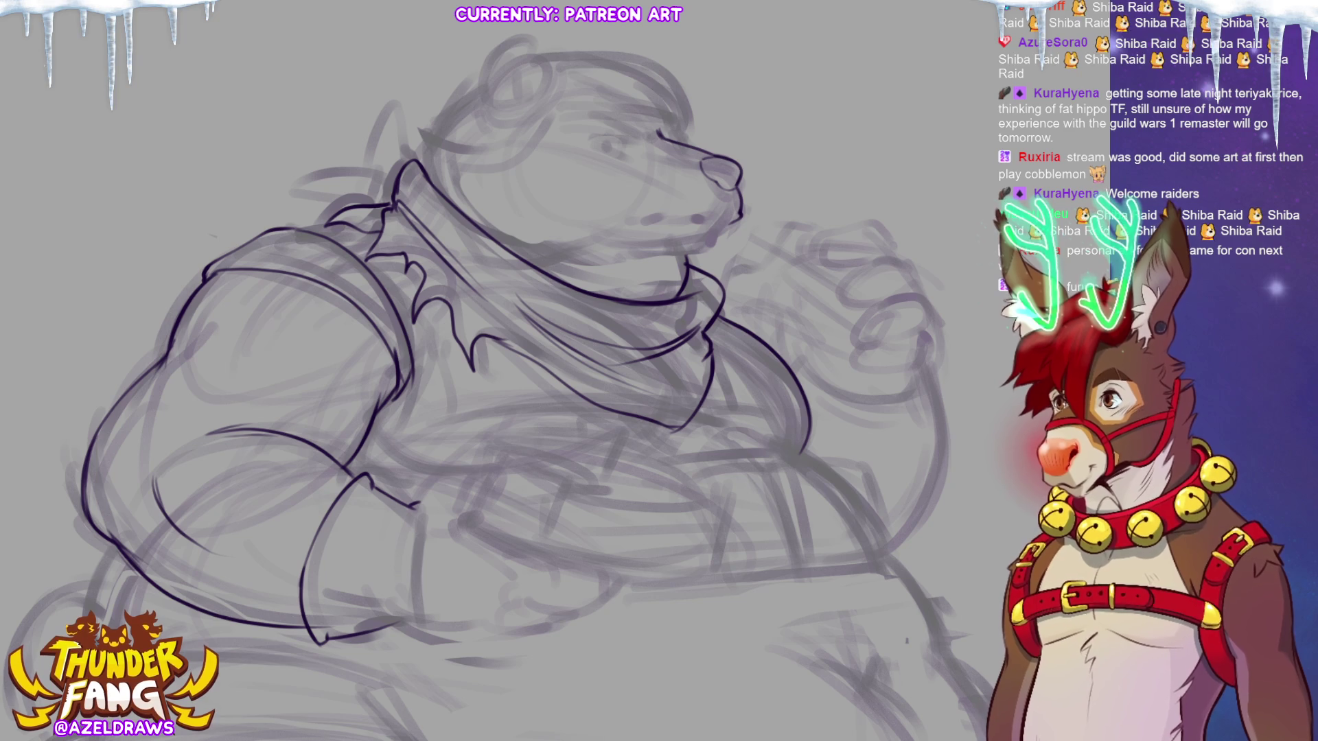